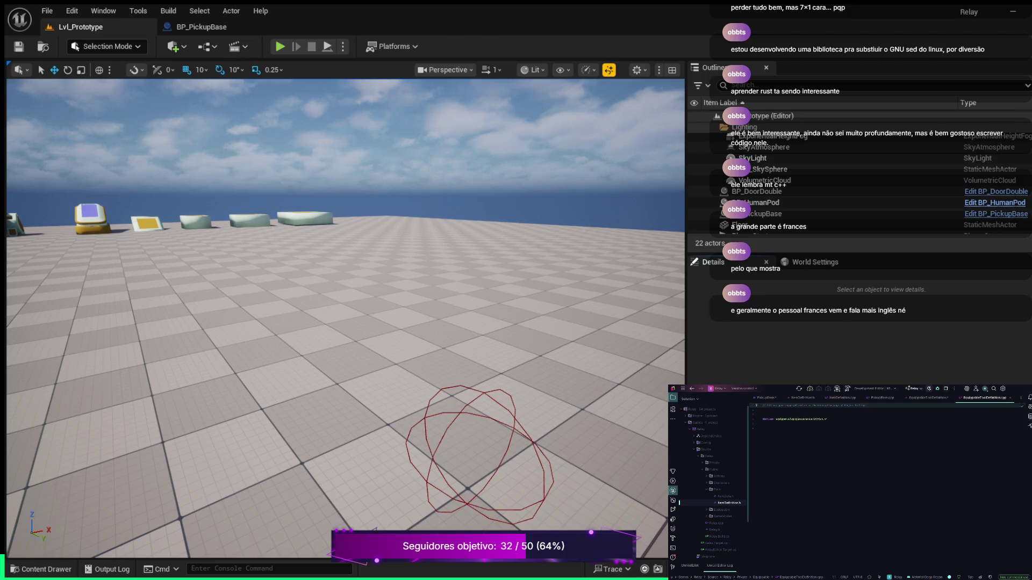
- Delete the copyright comment at the top of the header so the includes start at line 1
{"action": "key", "text": "ctrl+y"}
{"action": "key", "text": "ctrl+y"}
{"action": "key", "text": "ctrl+y"}
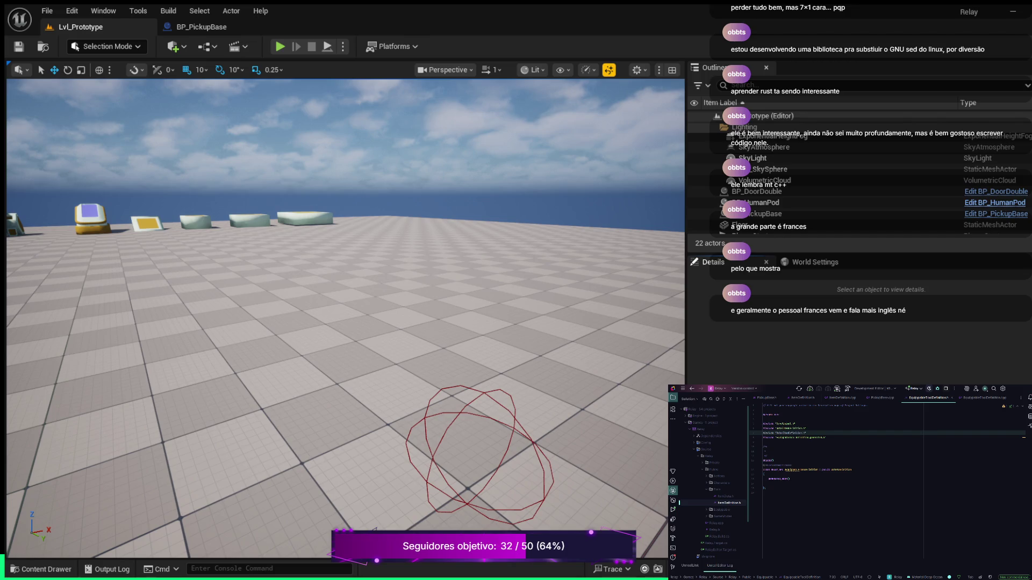
- Replace the three-line class doc comment with the forward declaration 'class AEquippableToolBase;'
{"action": "left_click", "coordinate": [768, 456]}
{"action": "left_click", "coordinate": [763, 446], "text": "shift"}
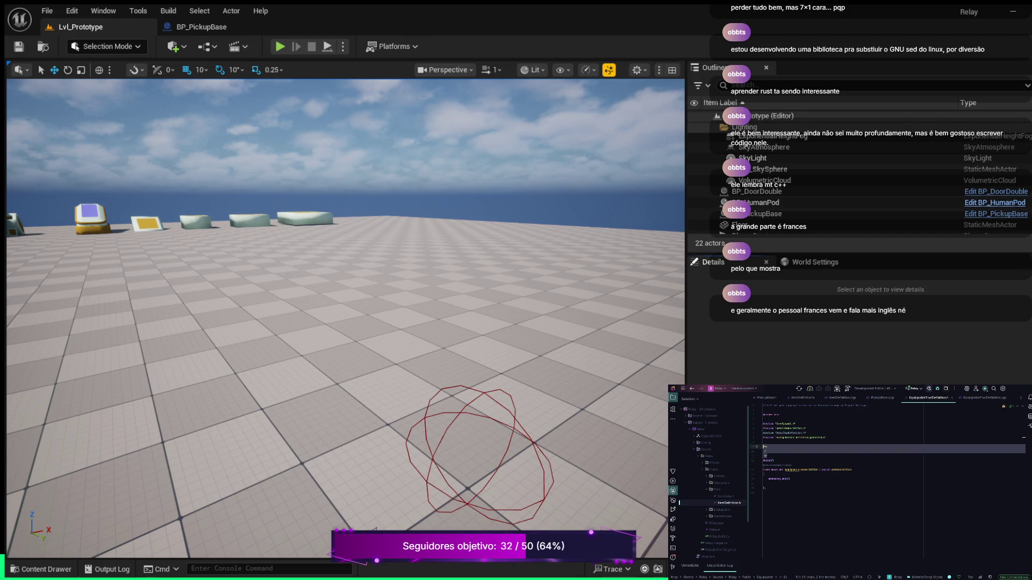
{"action": "key", "text": "BackSpace"}
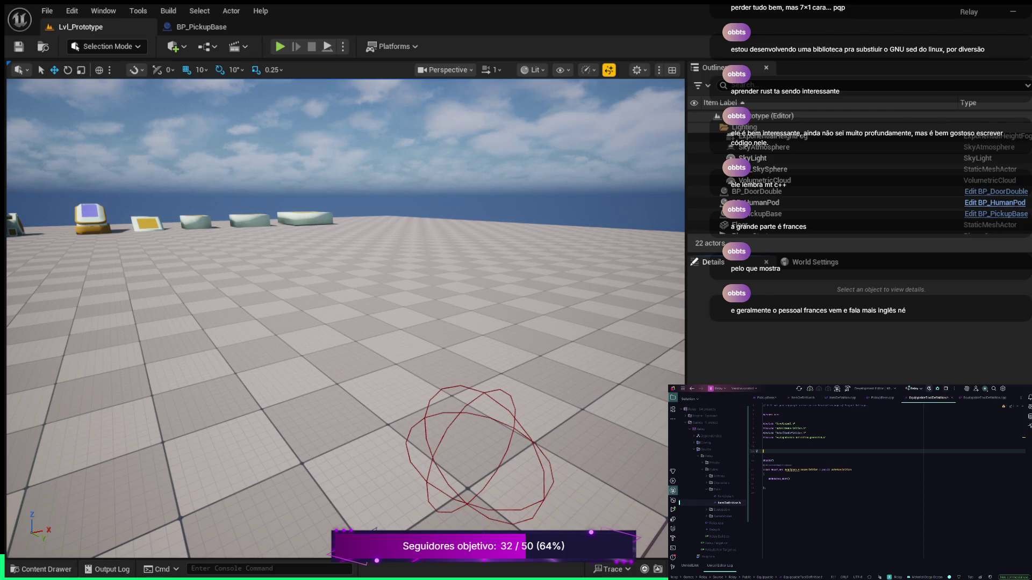
{"action": "type", "text": "class "}
{"action": "type", "text": "bleTo"}
{"action": "type", "text": "o"}
{"action": "double_click", "coordinate": [784, 451]}
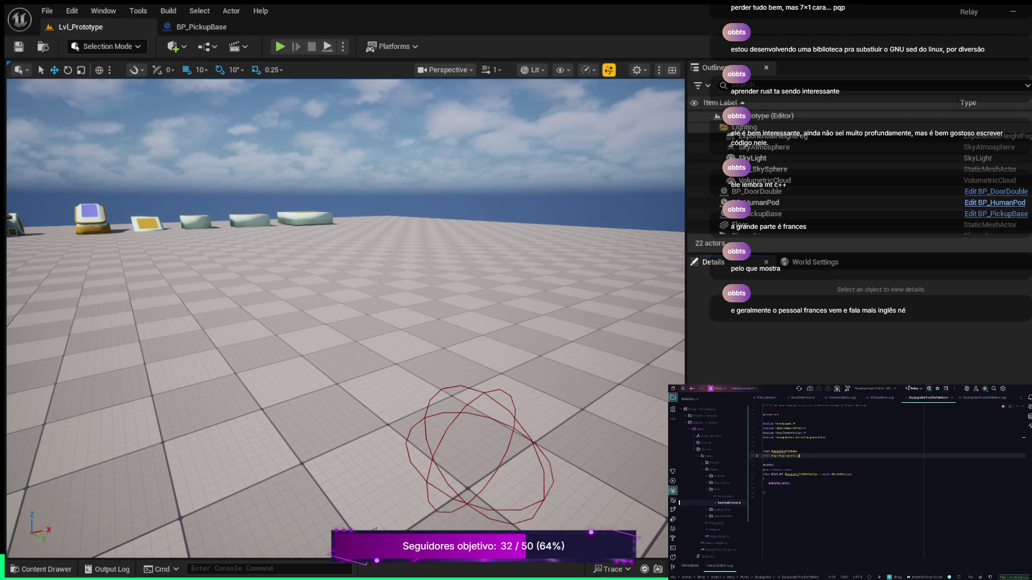
{"action": "left_click", "coordinate": [801, 398]}
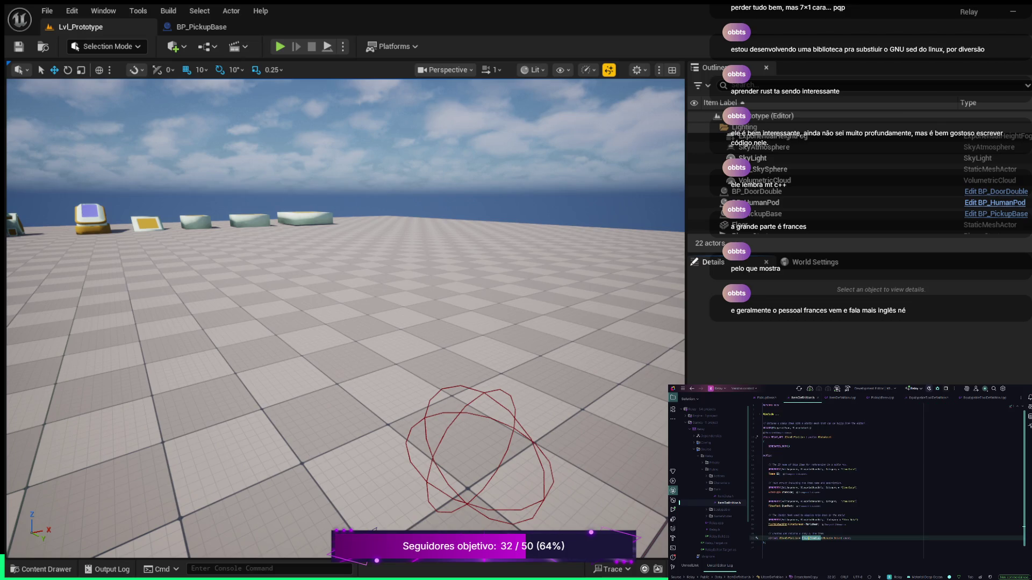
{"action": "left_click", "coordinate": [927, 397]}
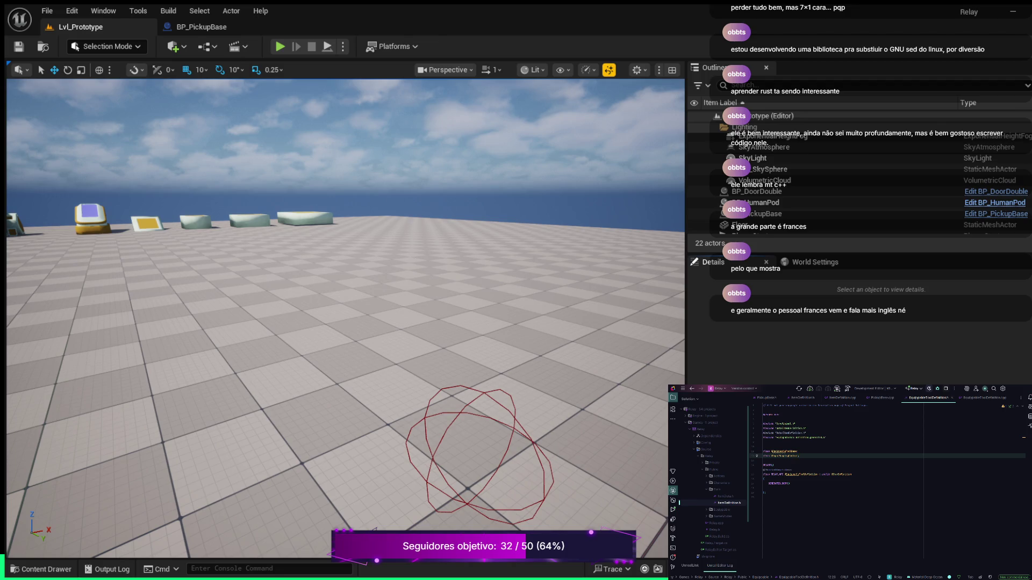
- Add the BlueprintType specifier inside the class's UCLASS() macro
{"action": "key", "text": "Down"}
{"action": "key", "text": "Down"}
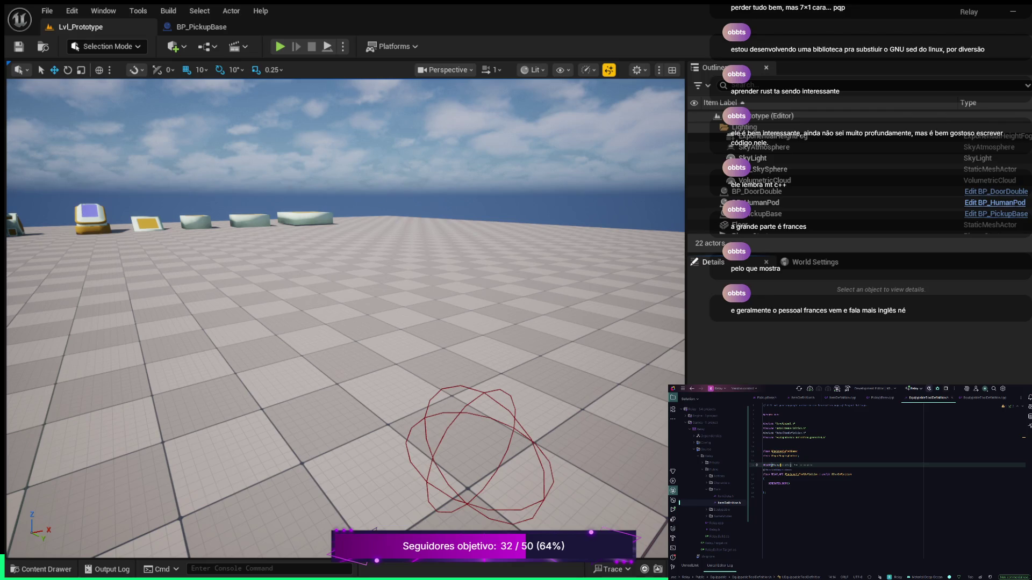
{"action": "type", "text": "intType"}
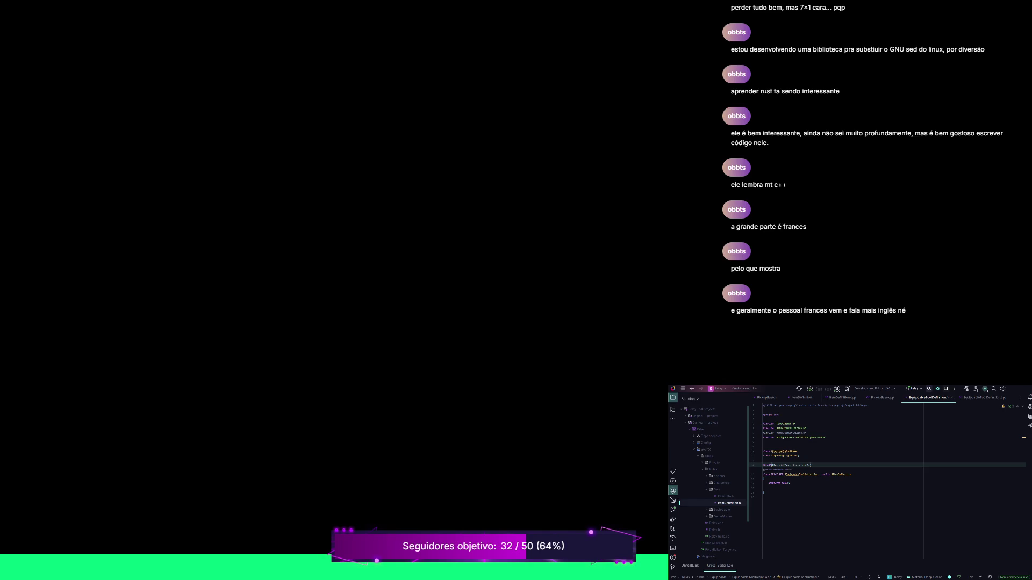
- Add a public: section below GENERATED_BODY() with UPROPERTY(EditAnywhere, BlueprintReadOnly)
{"action": "left_click", "coordinate": [765, 493]}
{"action": "key", "text": "Return"}
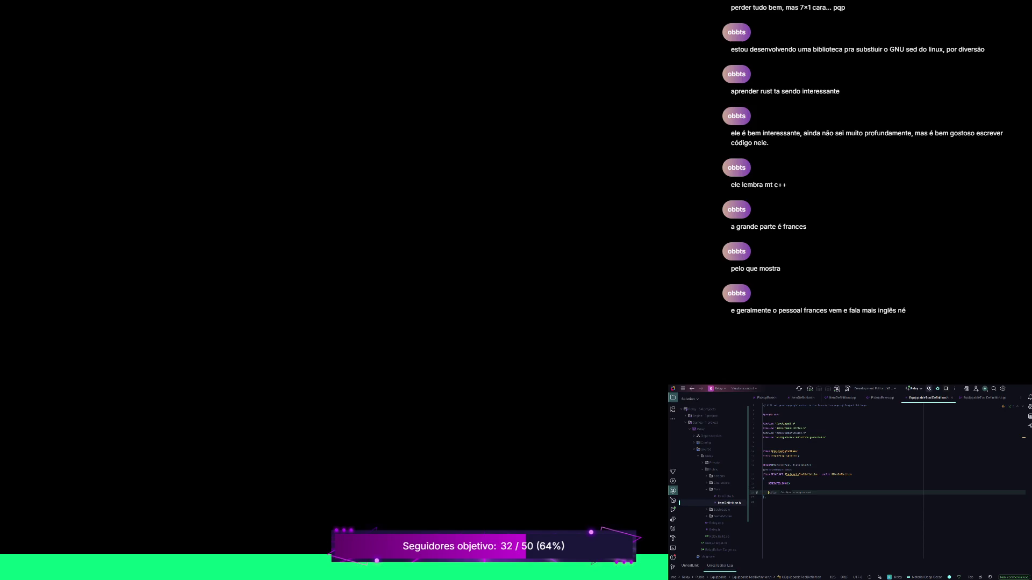
{"action": "type", "text": "public:"}
{"action": "key", "text": "Return"}
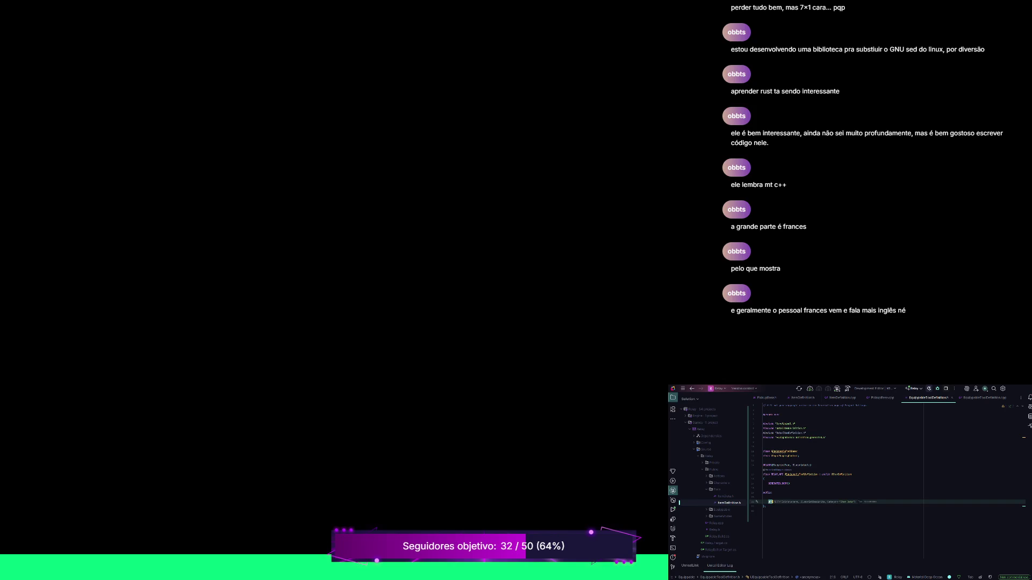
{"action": "type", "text": "UPROPERT"}
{"action": "type", "text": "EditAnywhere,"}
{"action": "key", "text": "ctrl+Right"}
{"action": "type", "text": ")"}
- Declare a TSubclassOf<AEquippableToolBase> member under that UPROPERTY
{"action": "key", "text": "Return"}
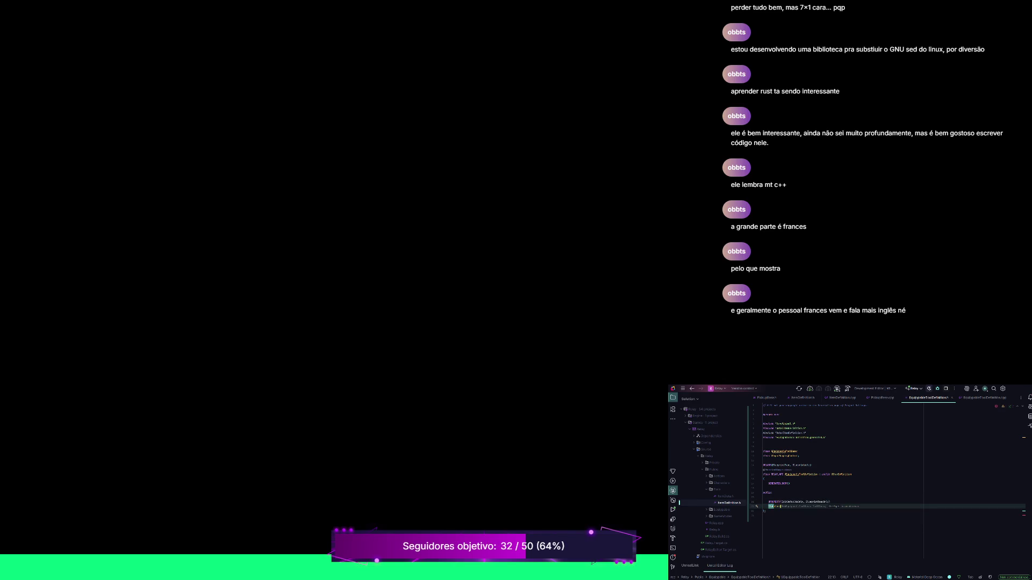
{"action": "type", "text": "Sub"}
{"action": "type", "text": "c"}
{"action": "key", "text": "Tab"}
{"action": "type", "text": "AEquip"}
{"action": "key", "text": "Tab"}
{"action": "type", "text": "s"}
- Add the virtual CreateItemCopy override, changing its return type from UItemDefinition to UEquippableToolDefinition
{"action": "key", "text": "Return"}
{"action": "key", "text": "Return"}
{"action": "key", "text": "Return"}
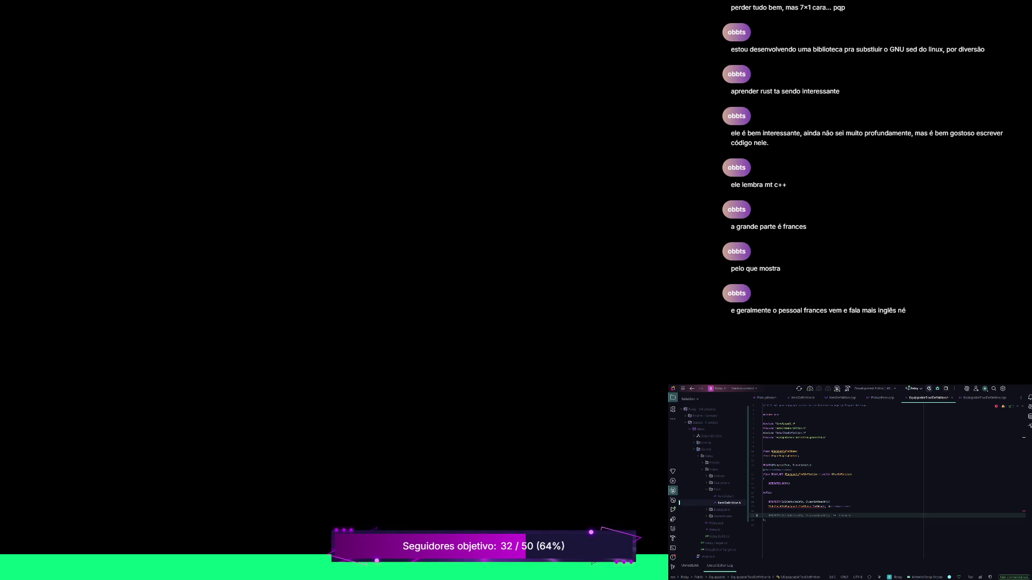
{"action": "type", "text": "TO"}
{"action": "key", "text": "Tab"}
{"action": "key", "text": "ctrl+w"}
{"action": "left_click", "coordinate": [789, 516]}
{"action": "key", "text": "BackSpace"}
{"action": "key", "text": "BackSpace"}
{"action": "key", "text": "BackSpace"}
{"action": "key", "text": "BackSpace"}
{"action": "key", "text": "BackSpace"}
{"action": "key", "text": "BackSpace"}
{"action": "type", "text": "UEquippableToolDefinition"}
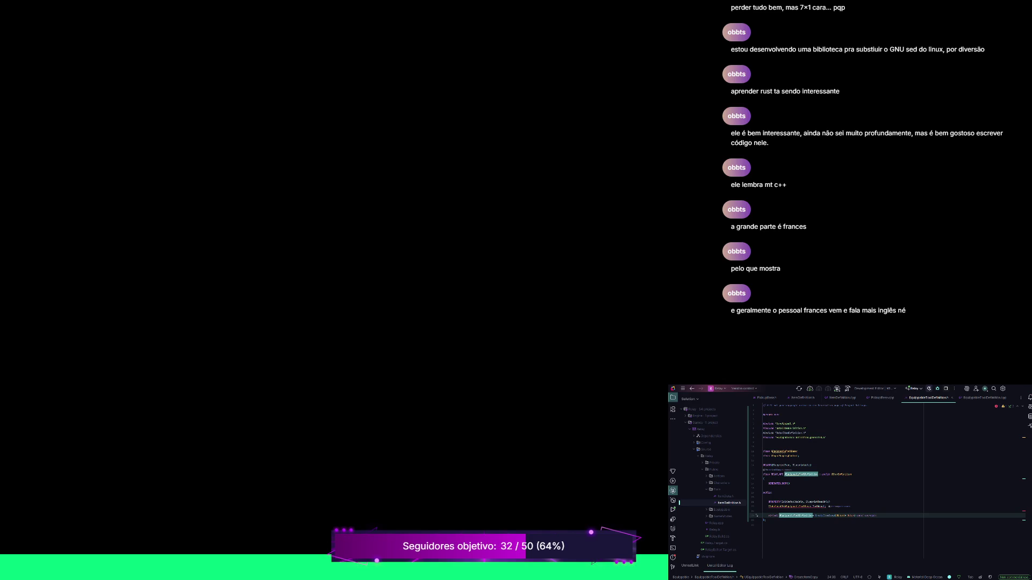
- Generate the CreateItemCopy definition in the .cpp and remove the default Super::CreateItemCopy return
{"action": "left_click", "coordinate": [765, 520]}
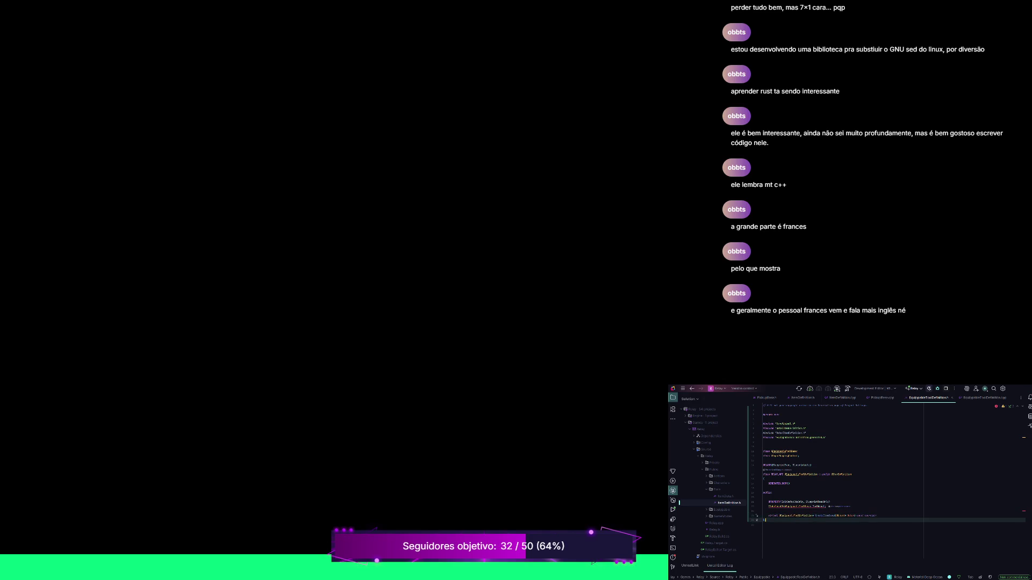
{"action": "left_click", "coordinate": [876, 515]}
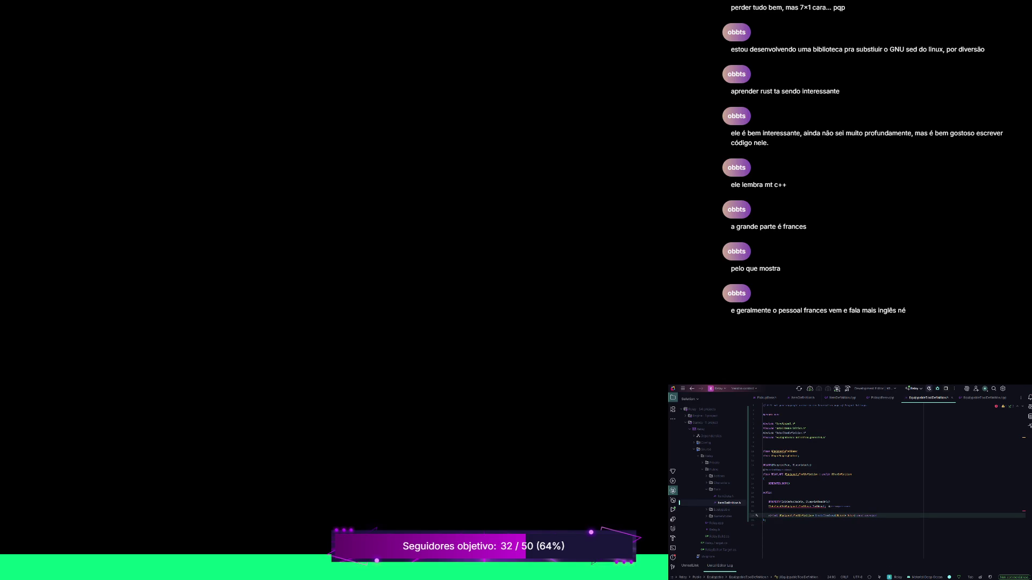
{"action": "key", "text": "alt+Return"}
{"action": "key", "text": "Return"}
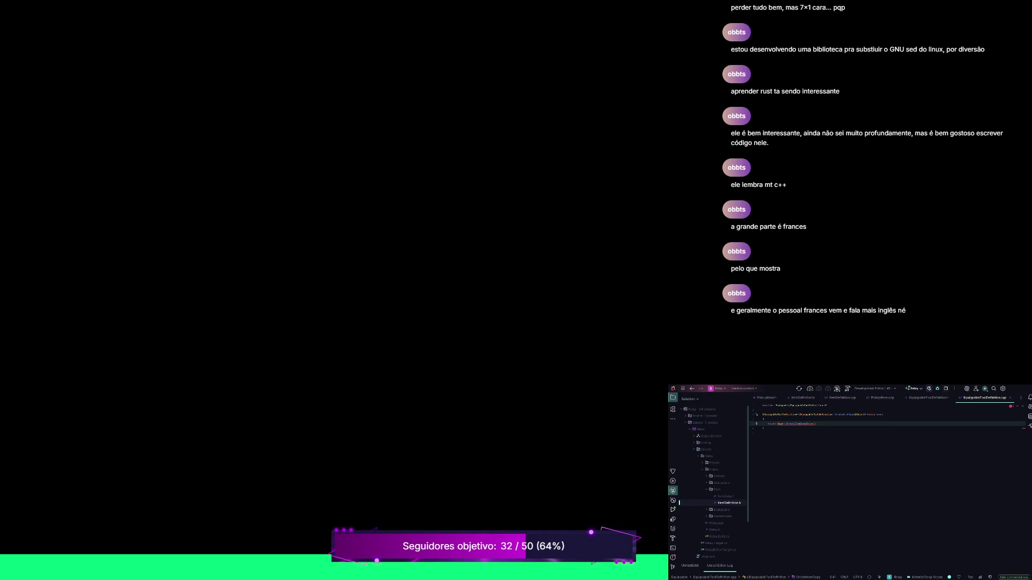
{"action": "key", "text": "ctrl+z"}
{"action": "key", "text": "ctrl+z"}
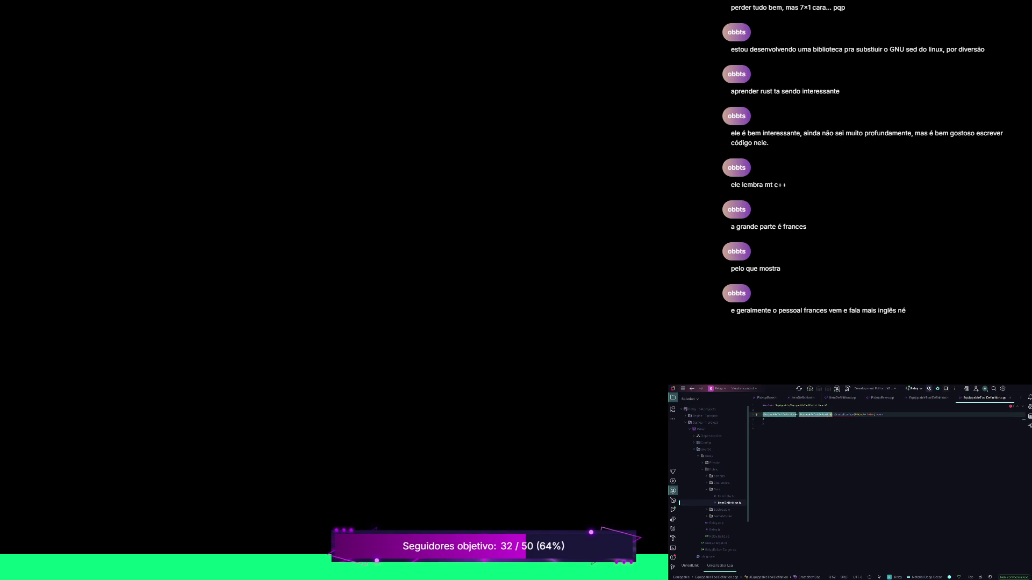
{"action": "key", "text": "ctrl+shift+z"}
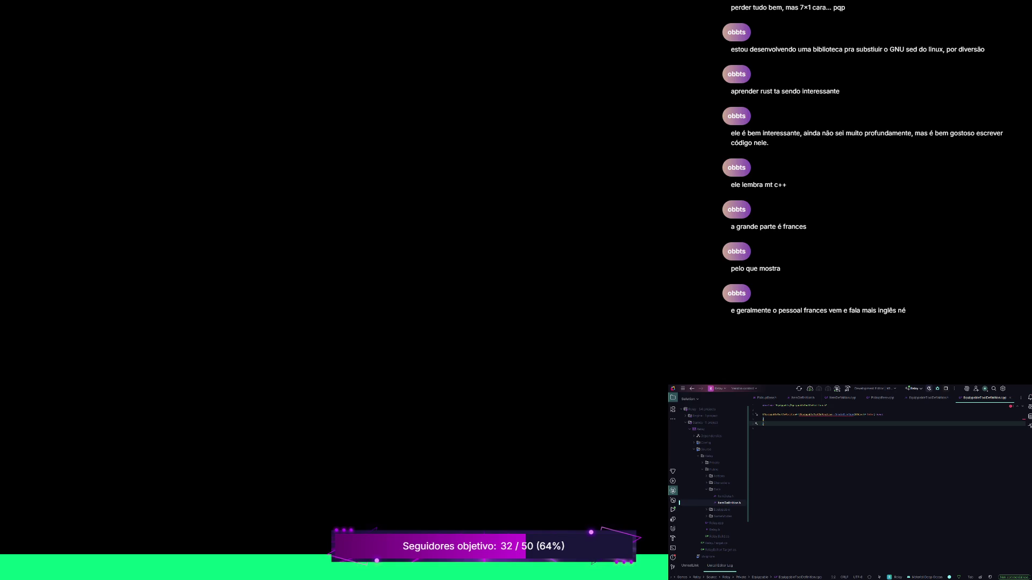
{"action": "key", "text": "ctrl+z"}
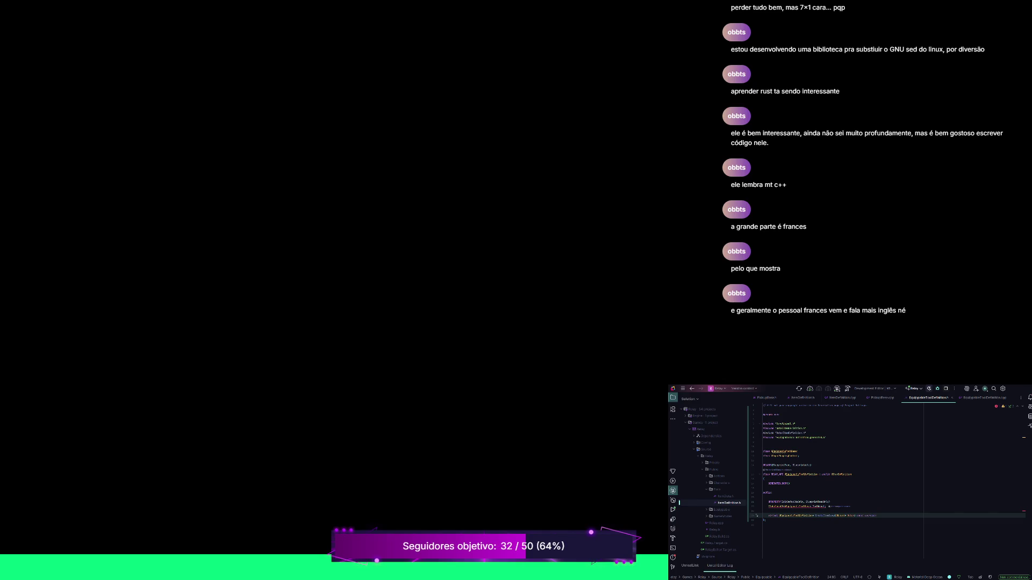
- In EquippableToolDefinition.cpp, write an if block with a function call assigned to Actor in CreateItemCopy
{"action": "left_click", "coordinate": [985, 398]}
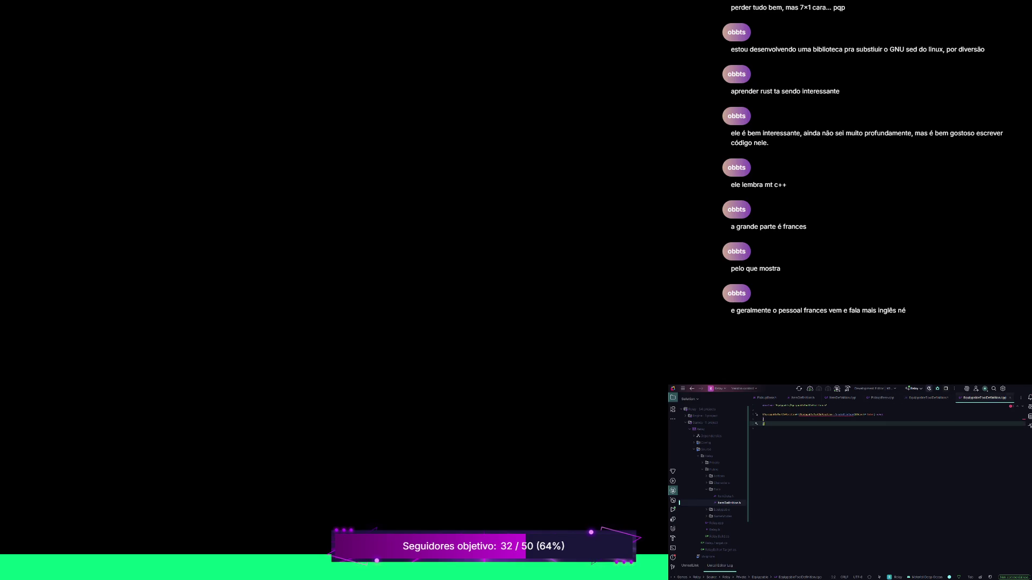
{"action": "left_click", "coordinate": [763, 419]}
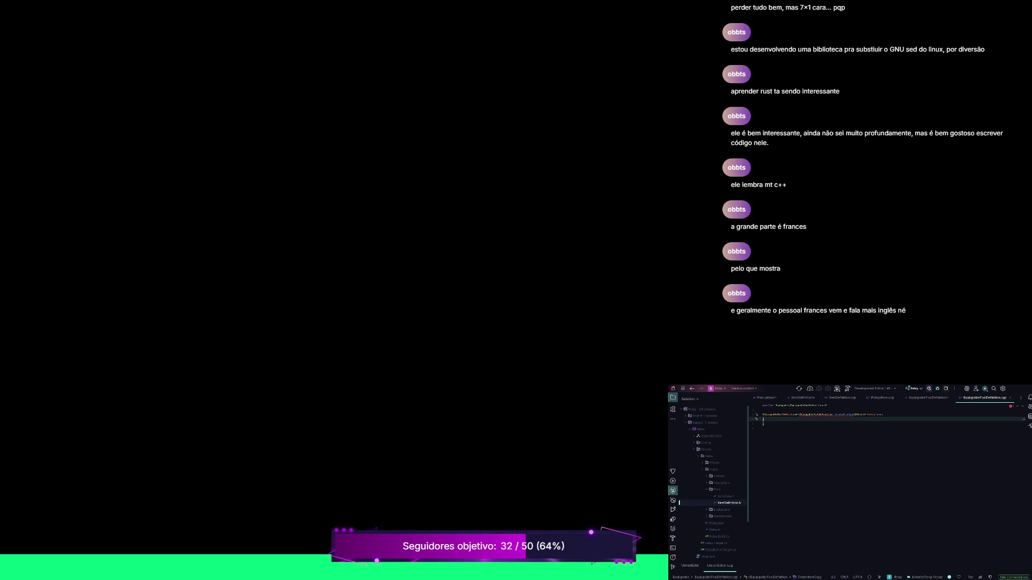
{"action": "key", "text": "Return"}
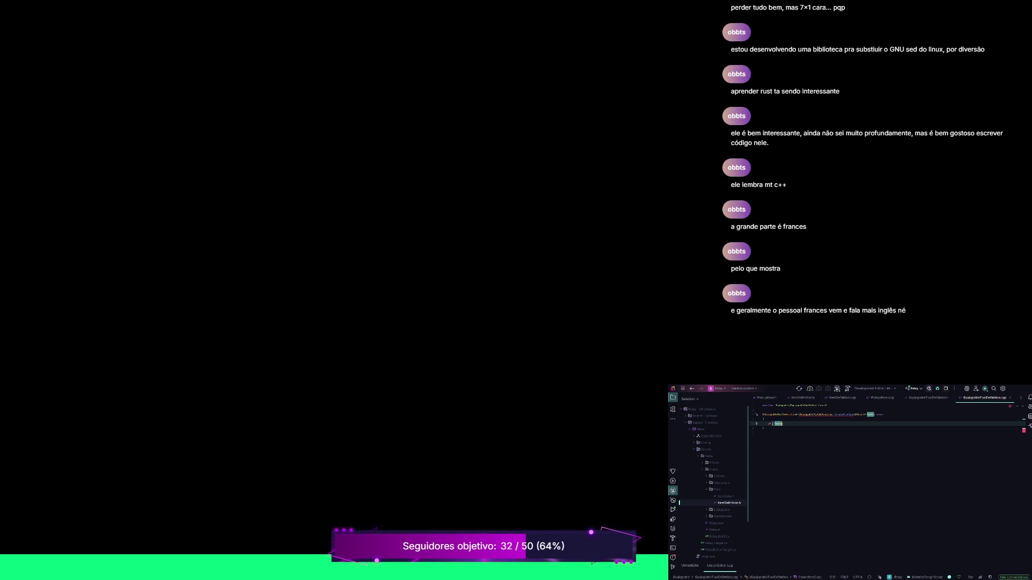
{"action": "key", "text": "Return"}
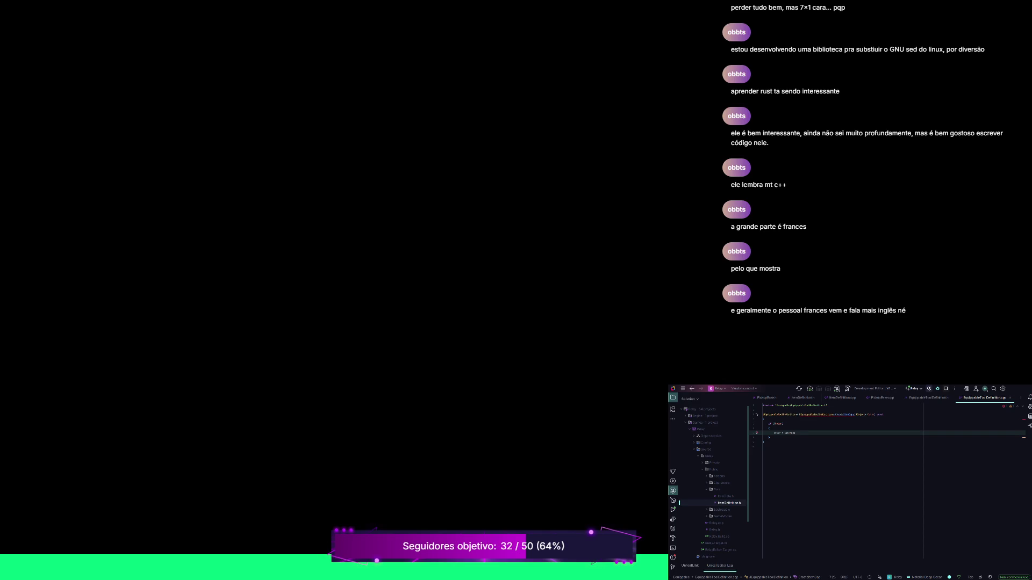
{"action": "key", "text": "Return"}
{"action": "left_click", "coordinate": [769, 437]}
{"action": "key", "text": "Return"}
{"action": "key", "text": "Return"}
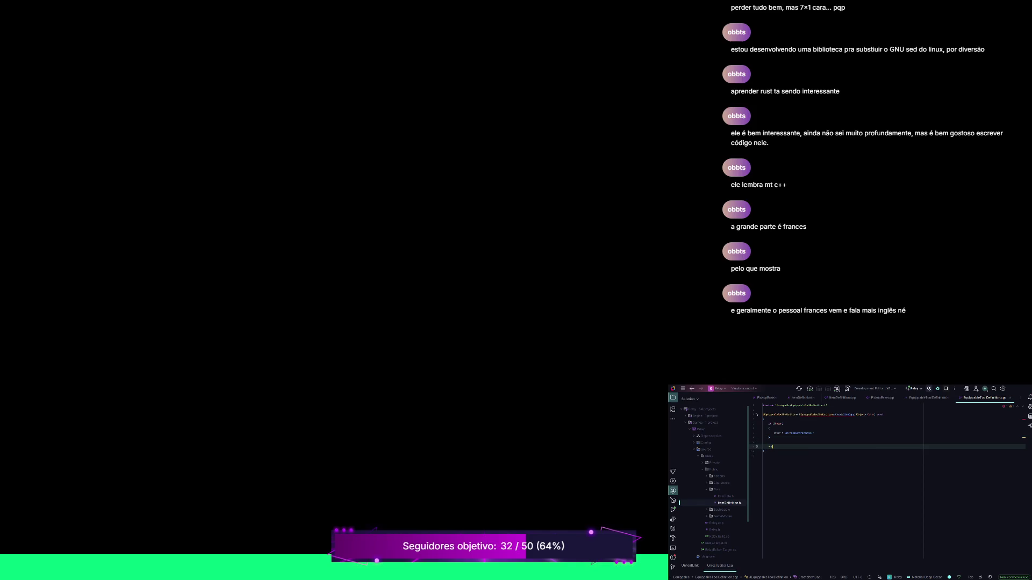
- Add a return statement NewObject<AActor>(this, …) after the if block
{"action": "type", "text": "rn"}
{"action": "type", "text": " wObject<"}
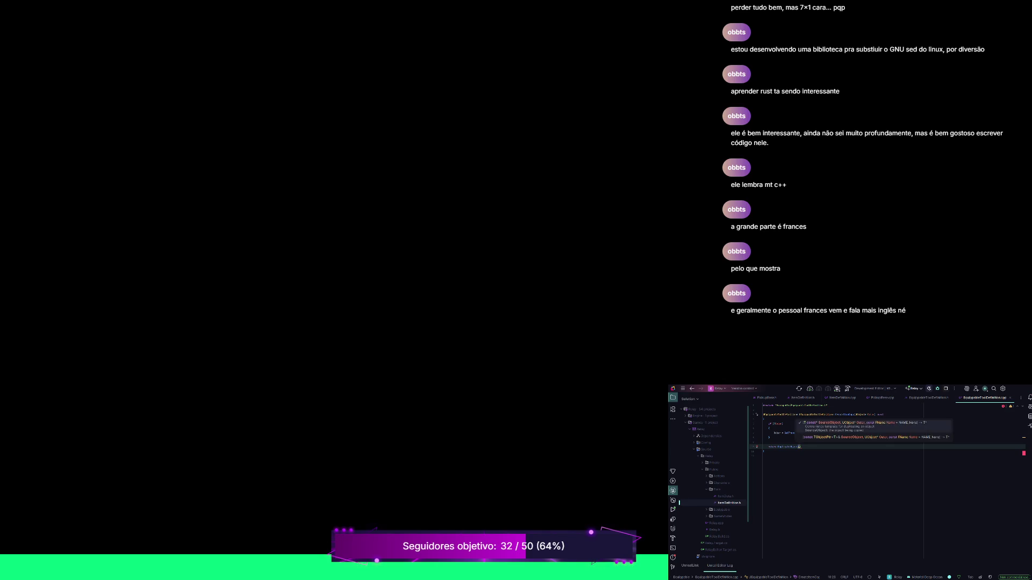
{"action": "type", "text": "this, Actor)"}
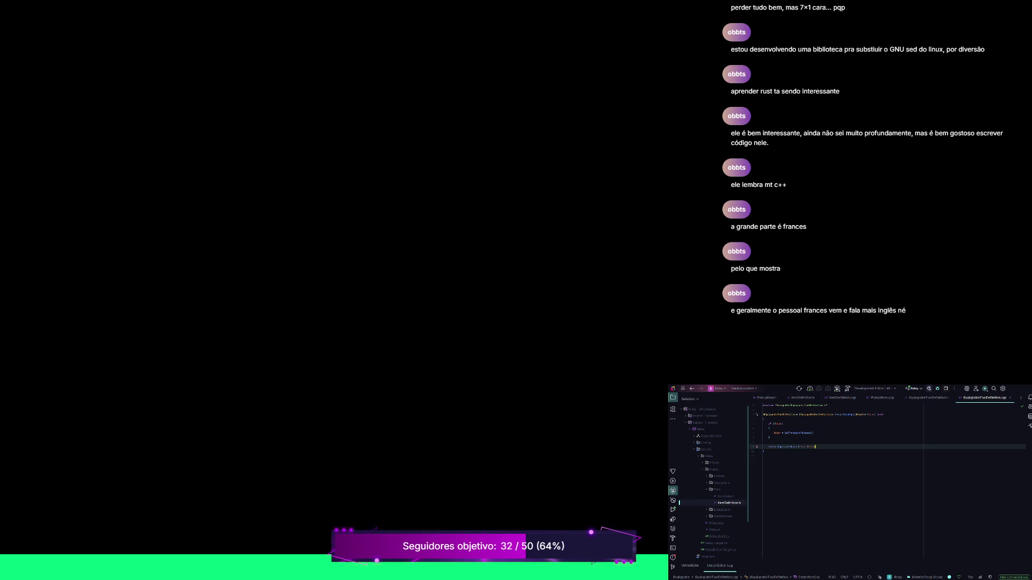
{"action": "double_click", "coordinate": [788, 446]}
{"action": "left_click", "coordinate": [799, 446]}
{"action": "type", "text": "<AActor>"}
{"action": "type", "text": "("}
{"action": "type", "text": "this,"}
{"action": "key", "text": "ctrl+space"}
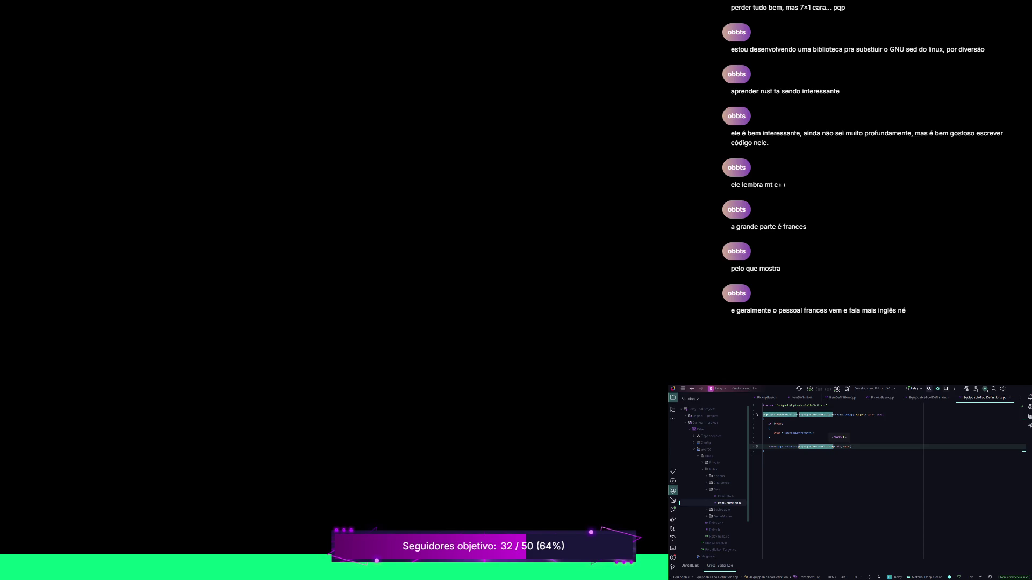
- Move the caret from the return line down to the function's closing brace
{"action": "left_click", "coordinate": [764, 451]}
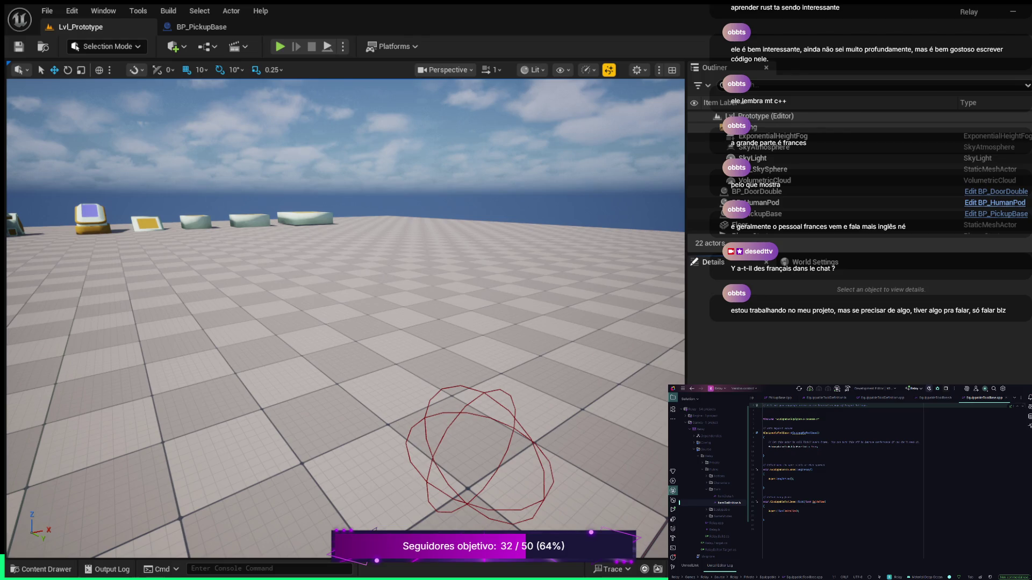
- Switch through EquippableToolBase.h, EquippableToolDefinition.cpp and .h, ending scrolled down in EquippableToolBase.h
{"action": "key", "text": "ctrl+alt+Home"}
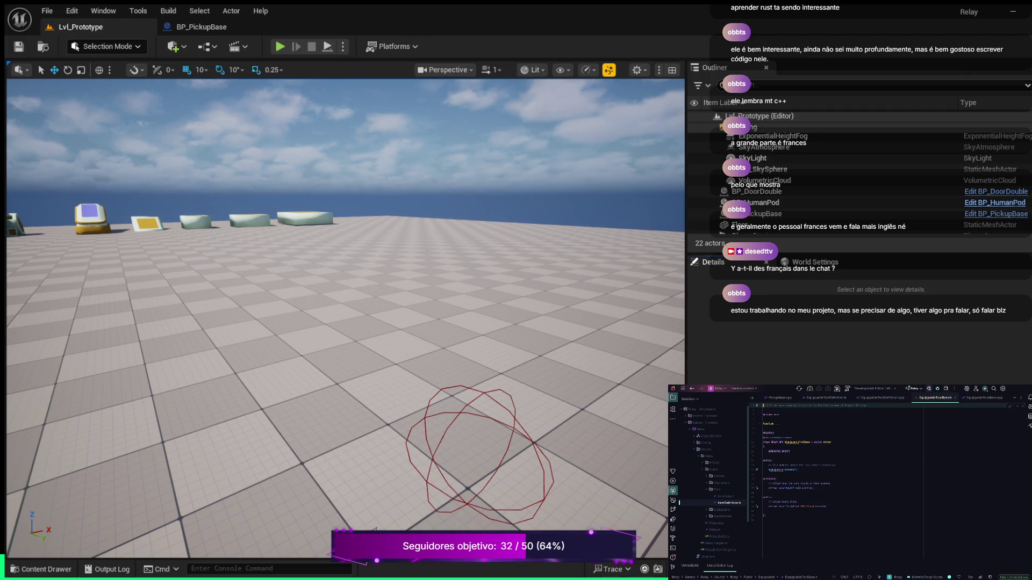
{"action": "left_click", "coordinate": [882, 397]}
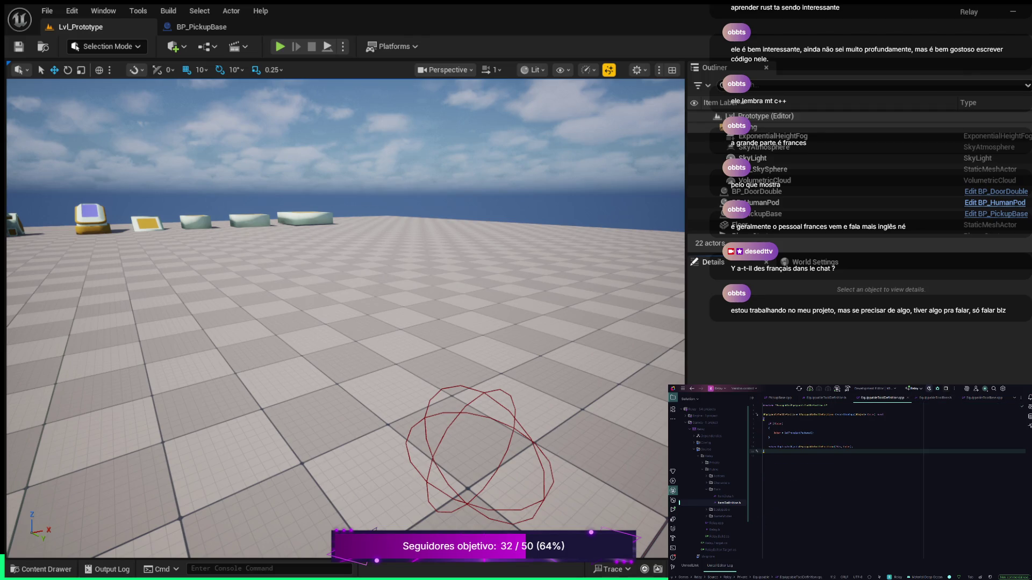
{"action": "key", "text": "ctrl+alt+Home"}
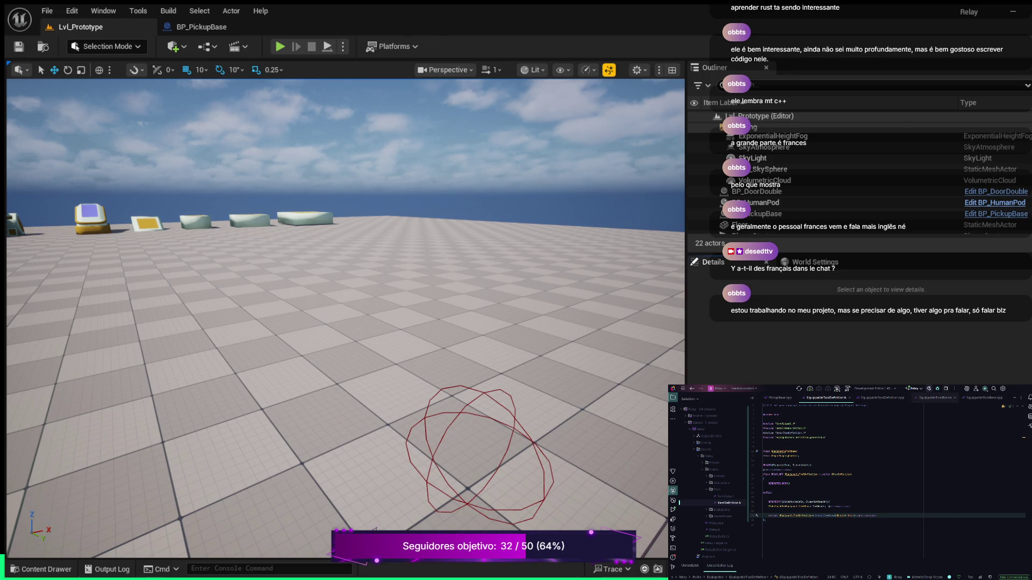
{"action": "left_click", "coordinate": [935, 398]}
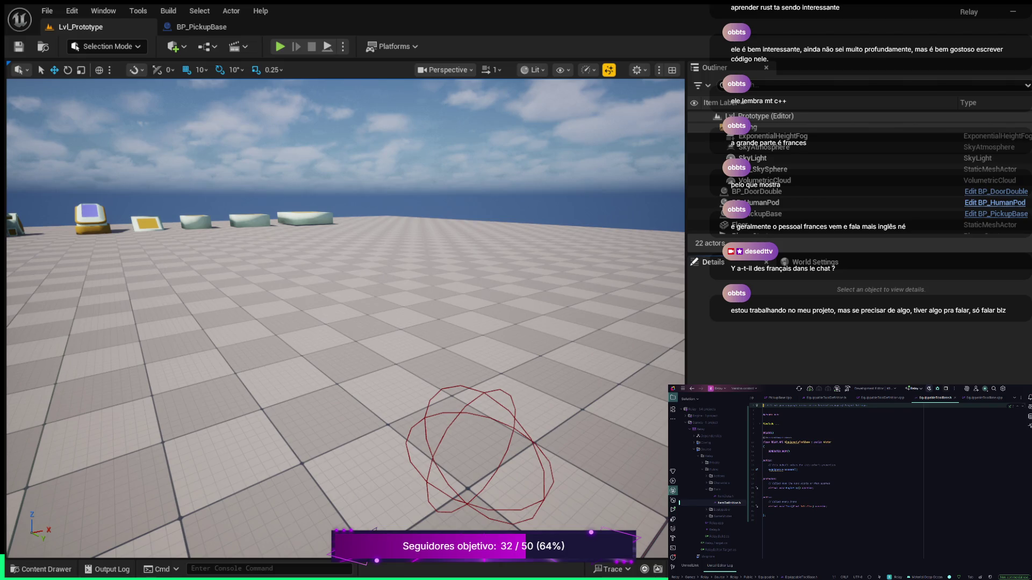
{"action": "scroll", "coordinate": [860, 462], "scroll_direction": "down", "scroll_amount": 1}
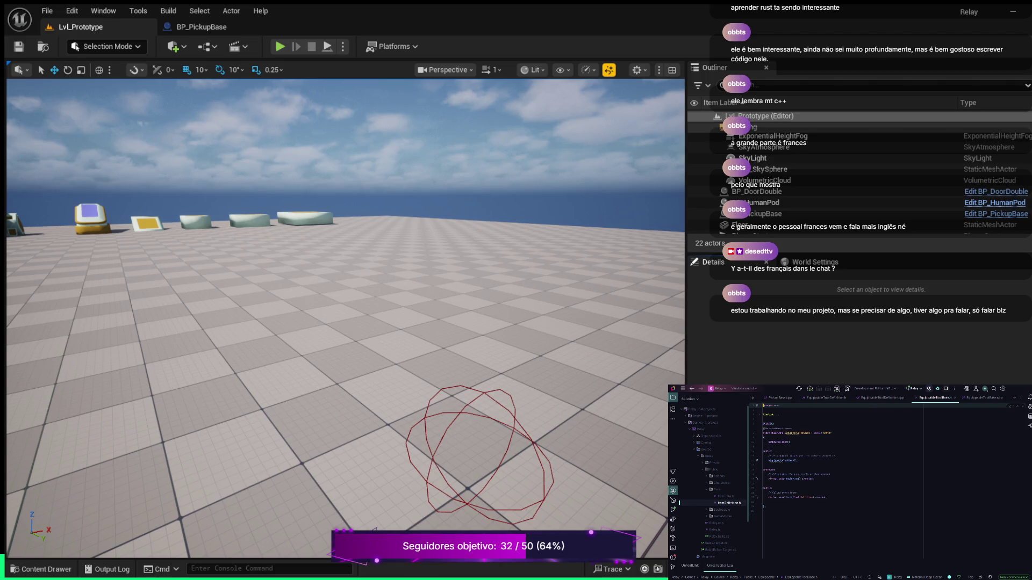
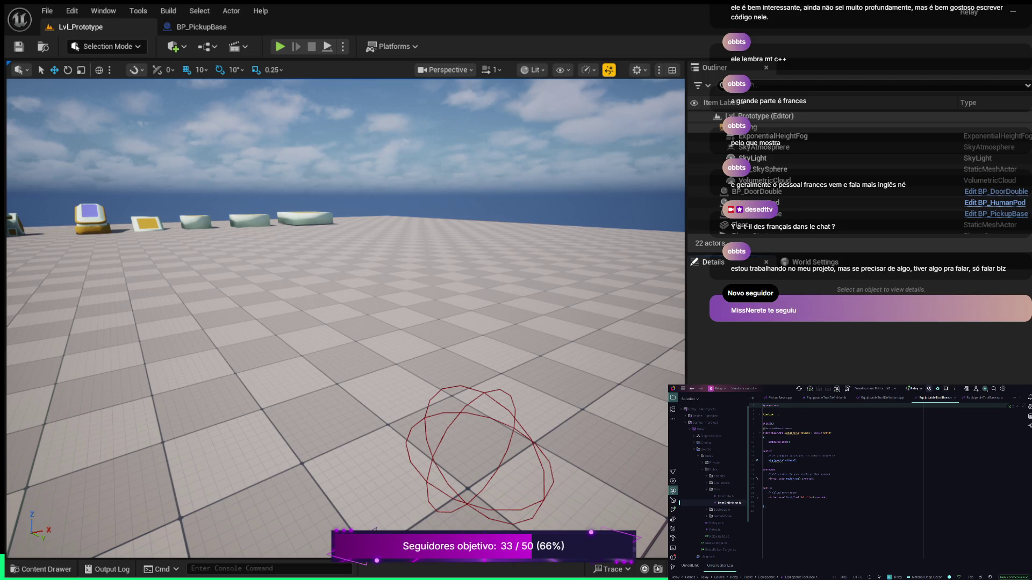
- Add two forward class declarations below the includes in EquippableToolBase.h
{"action": "left_click", "coordinate": [818, 424]}
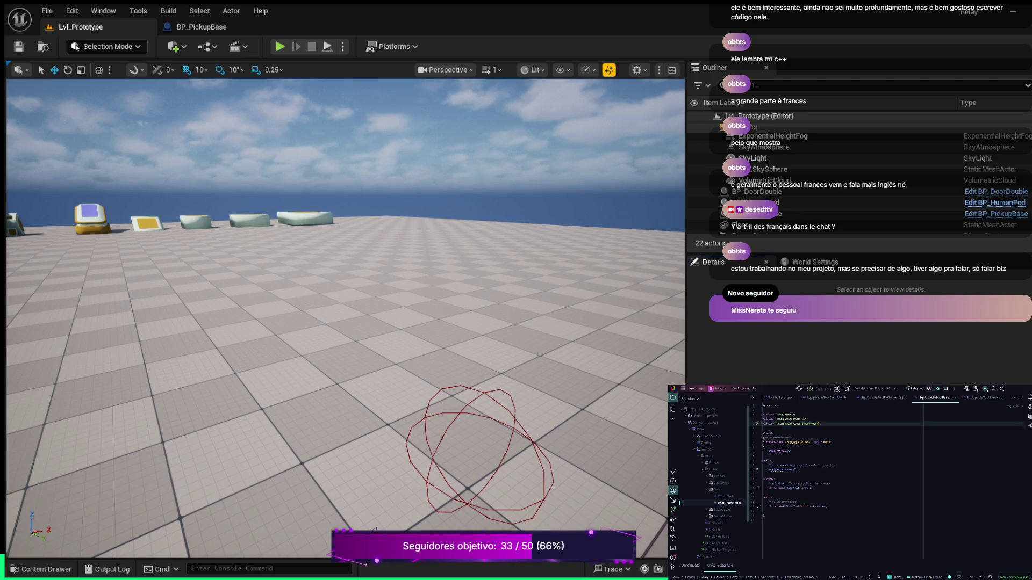
{"action": "key", "text": "Return"}
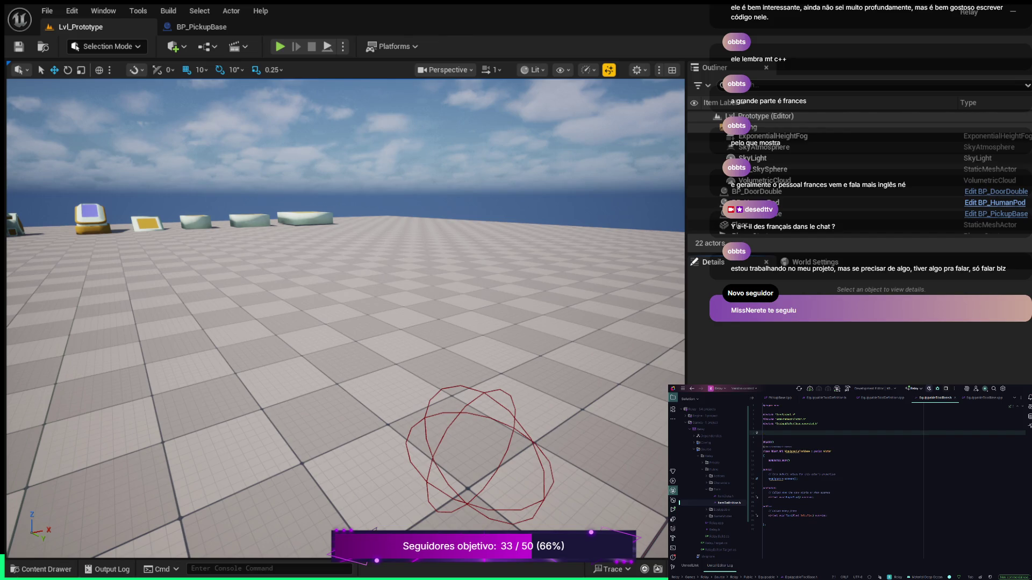
{"action": "type", "text": "css"}
{"action": "type", "text": "nCharacter;"}
{"action": "key", "text": "Return"}
{"action": "type", "text": "class"}
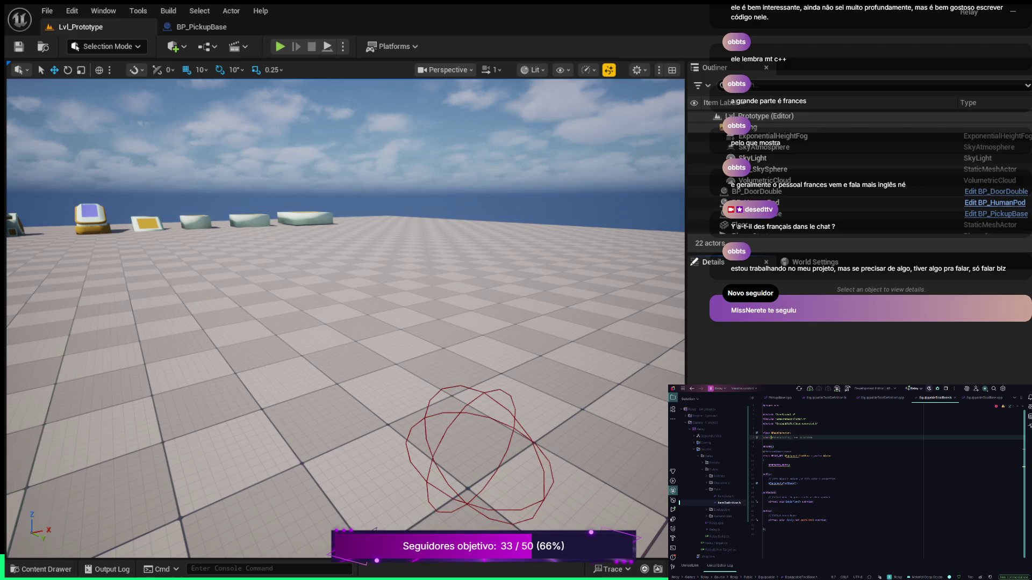
{"action": "key", "text": "Escape"}
{"action": "type", "text": ";"}
{"action": "key", "text": "Return"}
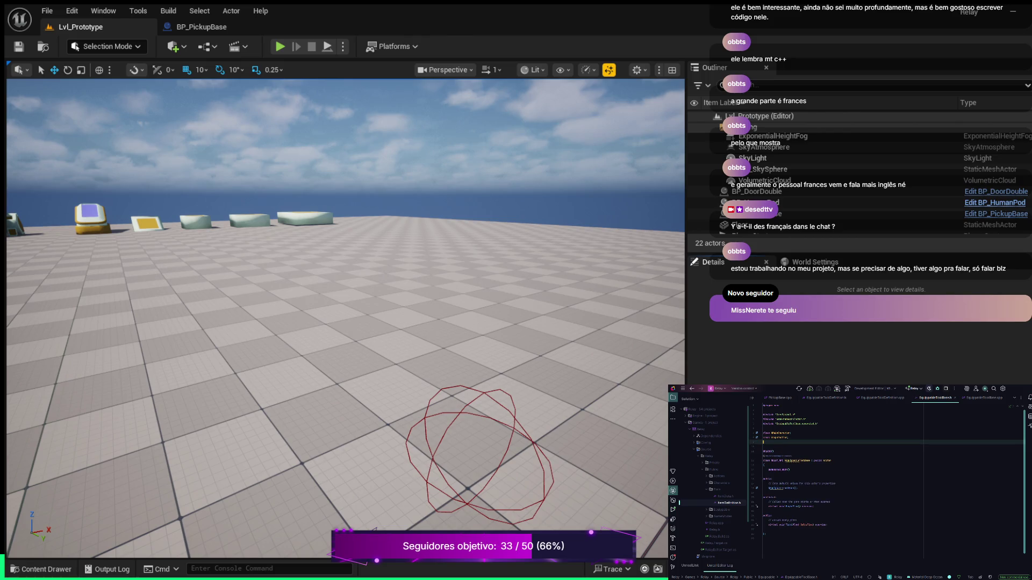
{"action": "type", "text": "class "}
{"action": "type", "text": "I"}
{"action": "key", "text": "Tab"}
{"action": "key", "text": "Escape"}
- Make the class UCLASS(Blueprintable), then switch to EquippableToolBase.cpp
{"action": "key", "text": "Down"}
{"action": "key", "text": "Down"}
{"action": "key", "text": "Down"}
{"action": "key", "text": "Up"}
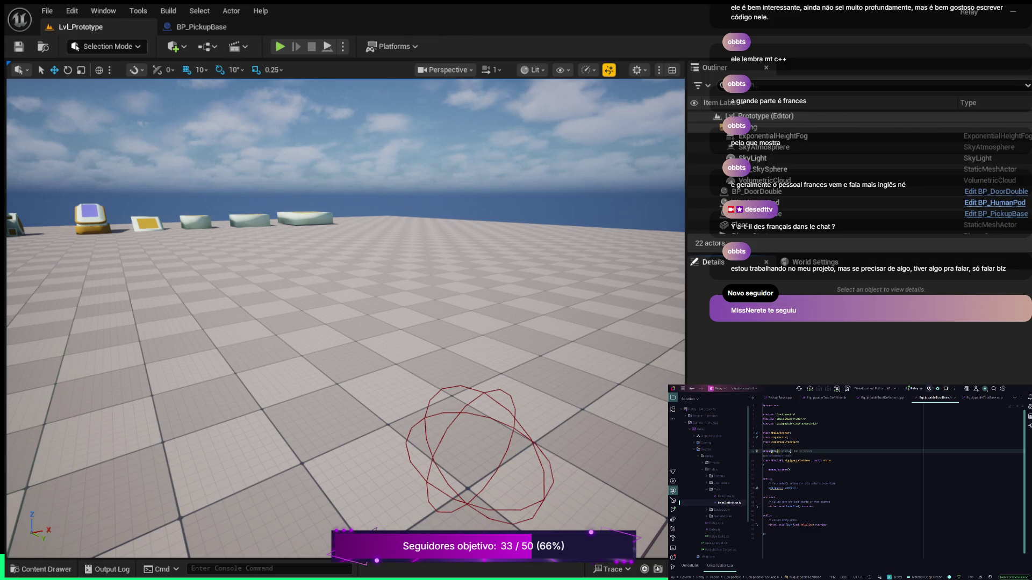
{"action": "key", "text": "Tab"}
{"action": "key", "text": "Tab"}
{"action": "key", "text": "Down"}
{"action": "key", "text": "Down"}
{"action": "key", "text": "Down"}
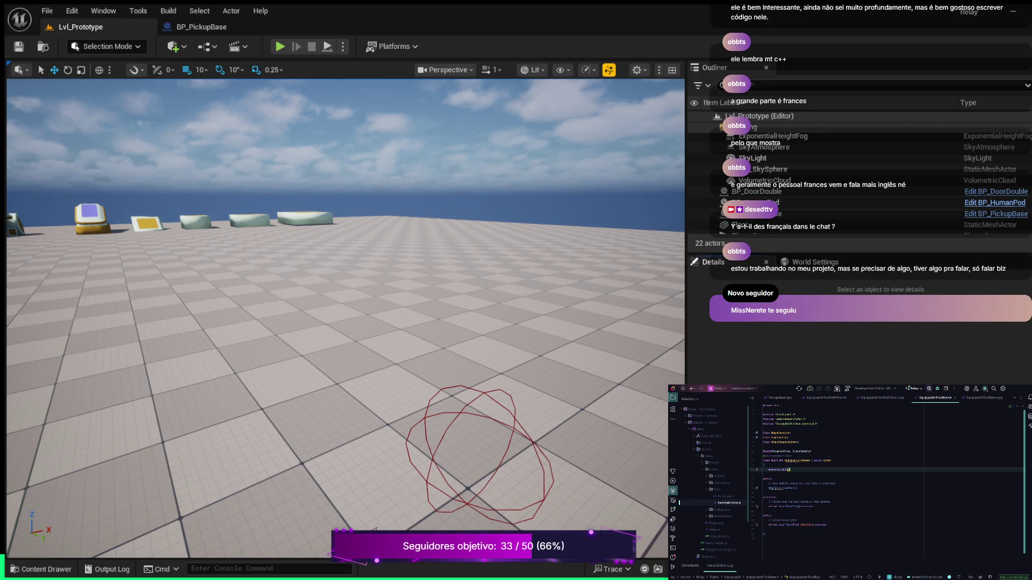
{"action": "key", "text": "Down"}
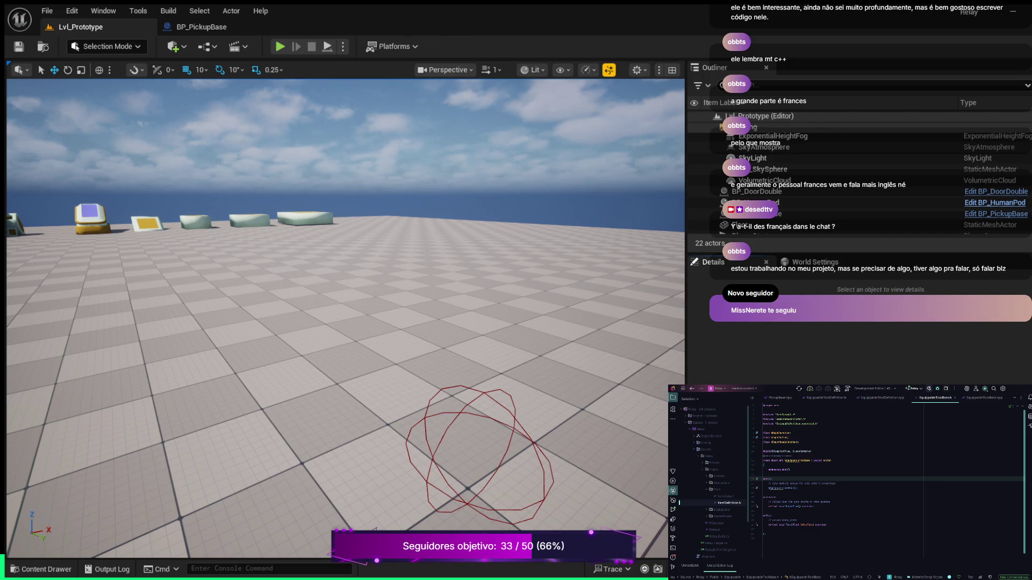
{"action": "key", "text": "Down"}
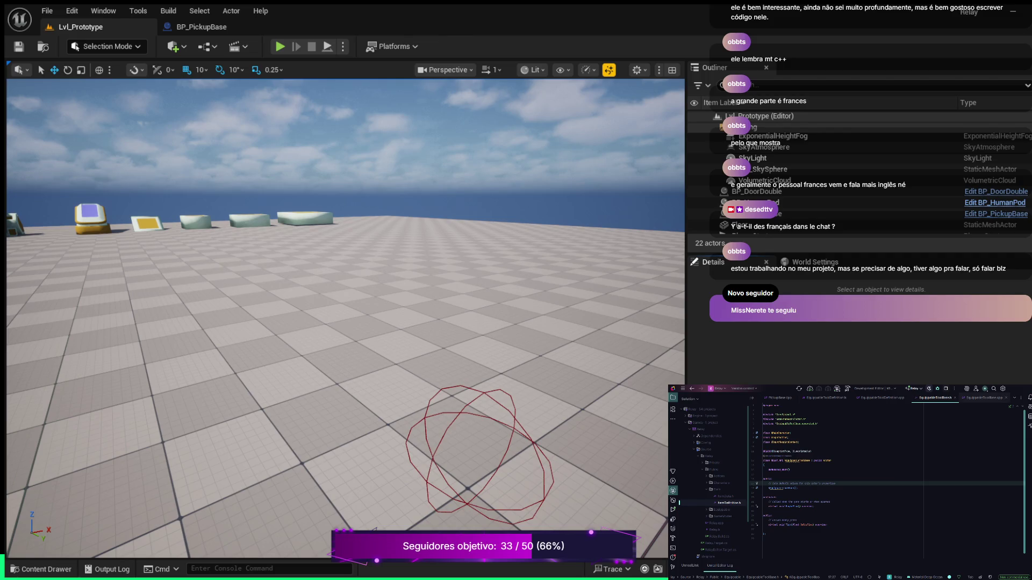
{"action": "left_click", "coordinate": [986, 397]}
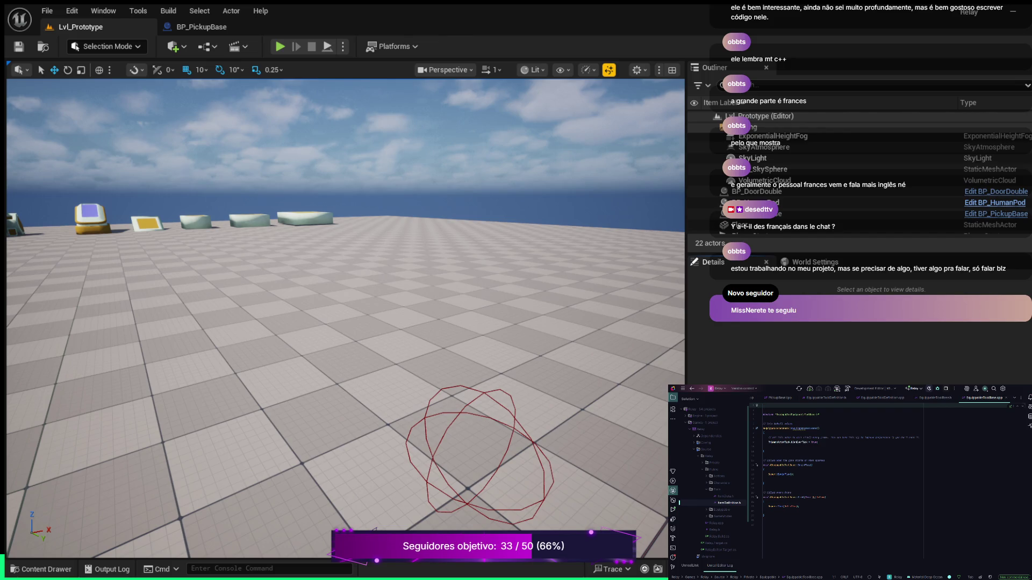
- Include EquippableToolBase.h and the character header in the .cpp, then return to the header
{"action": "key", "text": "Delete"}
{"action": "key", "text": "Delete"}
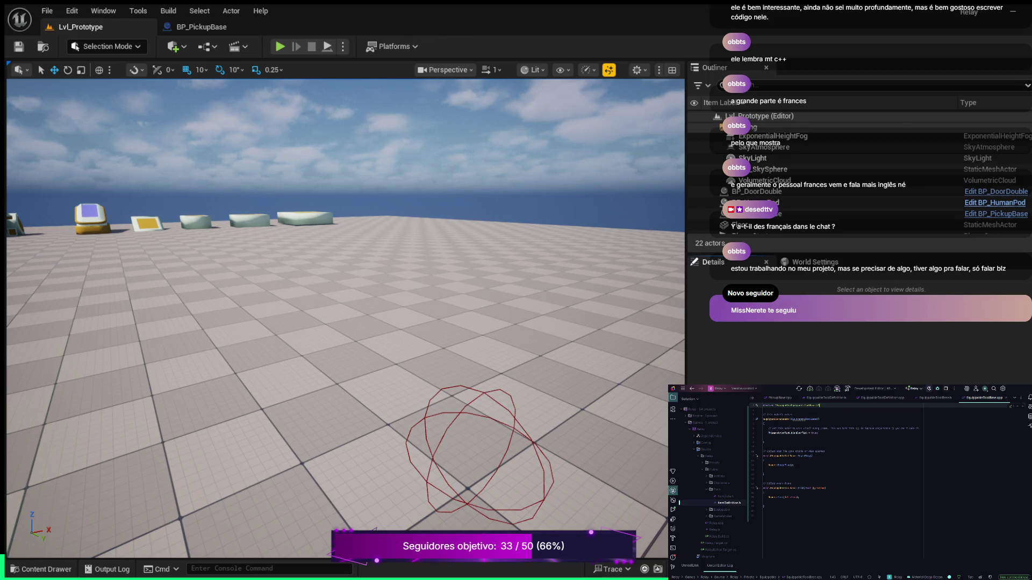
{"action": "key", "text": "Return"}
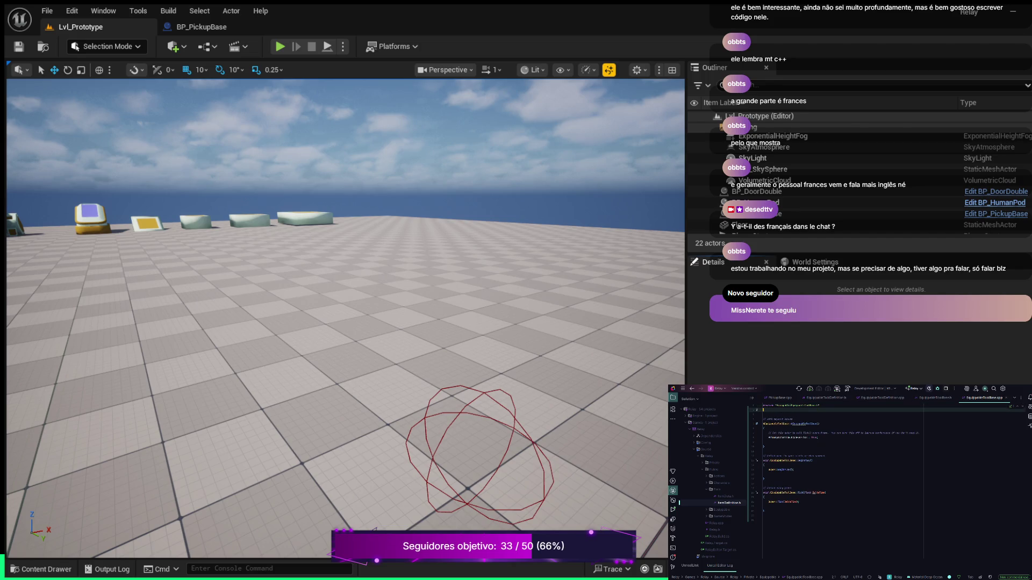
{"action": "key", "text": "ctrl+v"}
{"action": "key", "text": "Escape"}
{"action": "key", "text": "Return"}
{"action": "key", "text": "Return"}
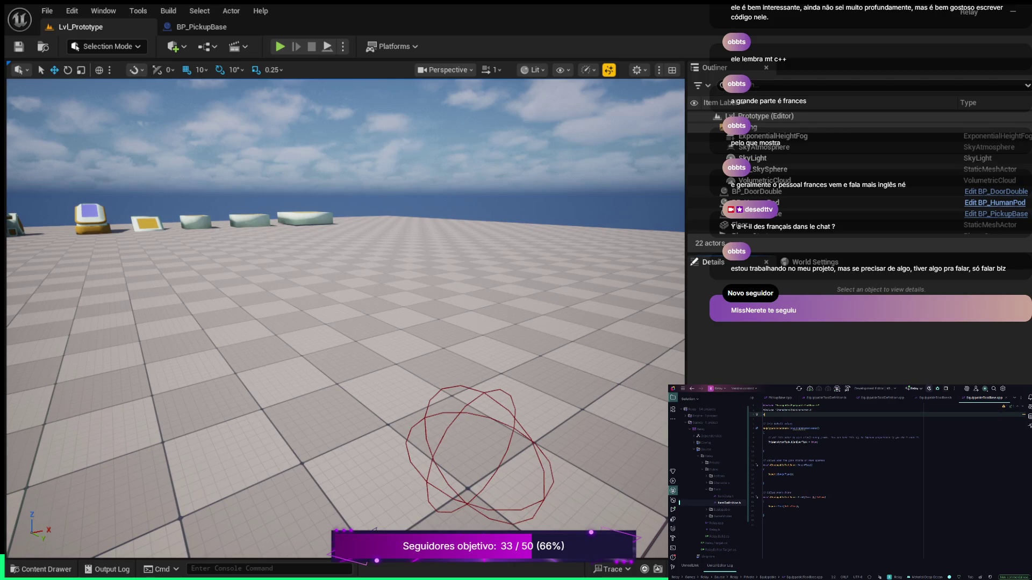
{"action": "key", "text": "Return"}
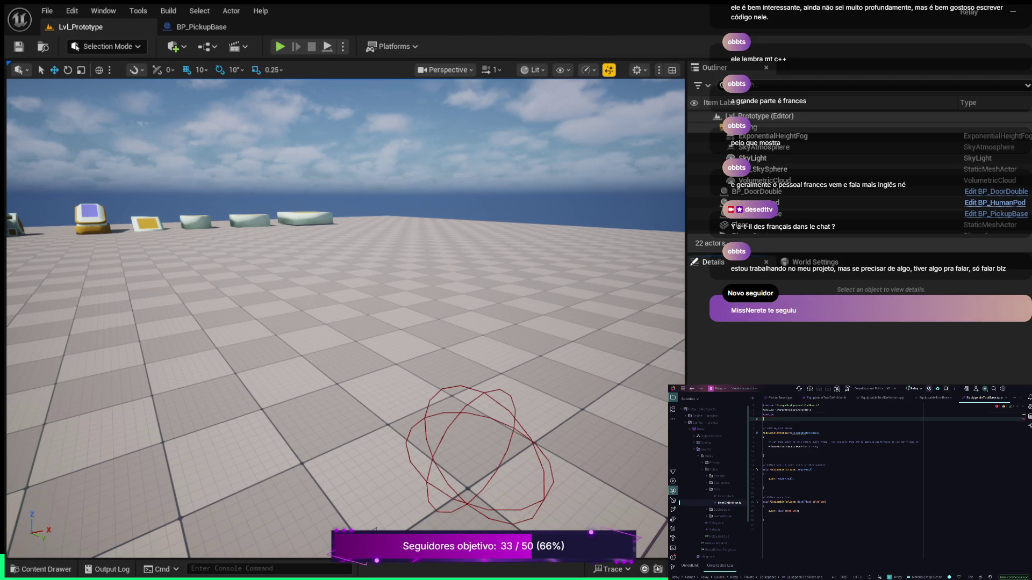
{"action": "key", "text": "BackSpace"}
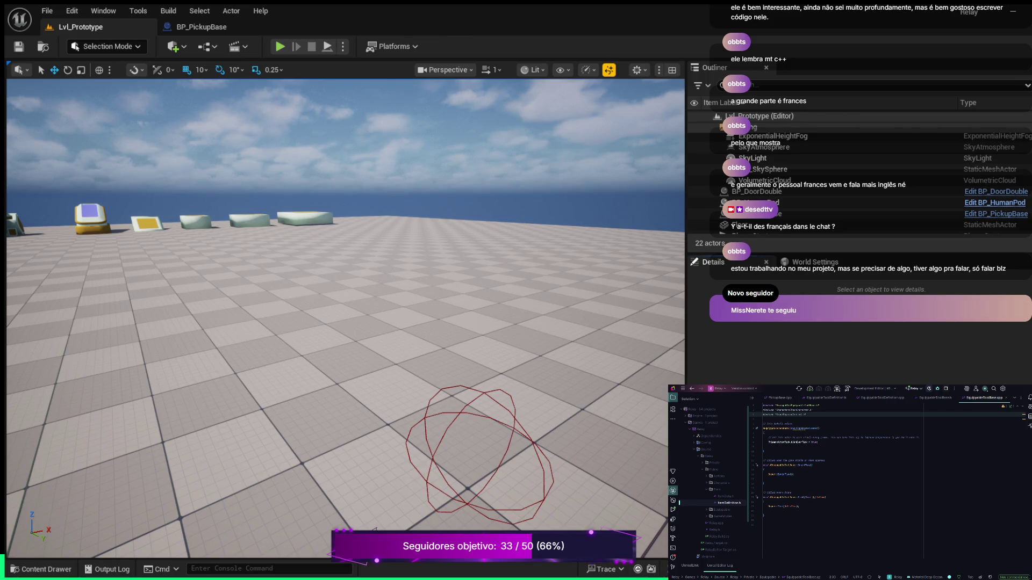
{"action": "left_click", "coordinate": [935, 398]}
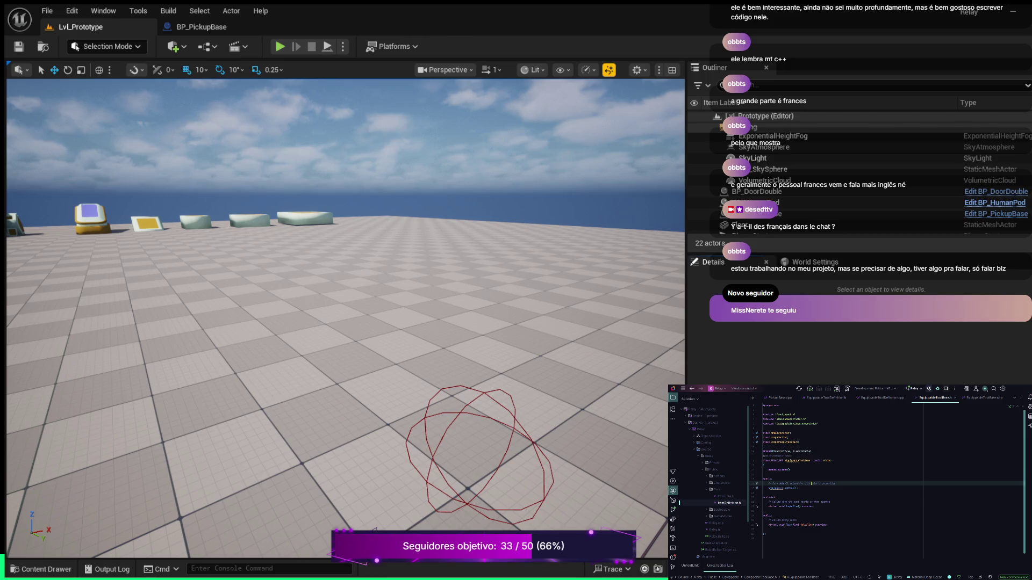
- Declare an Ammo ammunition UPROPERTY below the comment in EquippableToolBase.h
{"action": "left_click", "coordinate": [798, 488]}
{"action": "key", "text": "Return"}
{"action": "key", "text": "Return"}
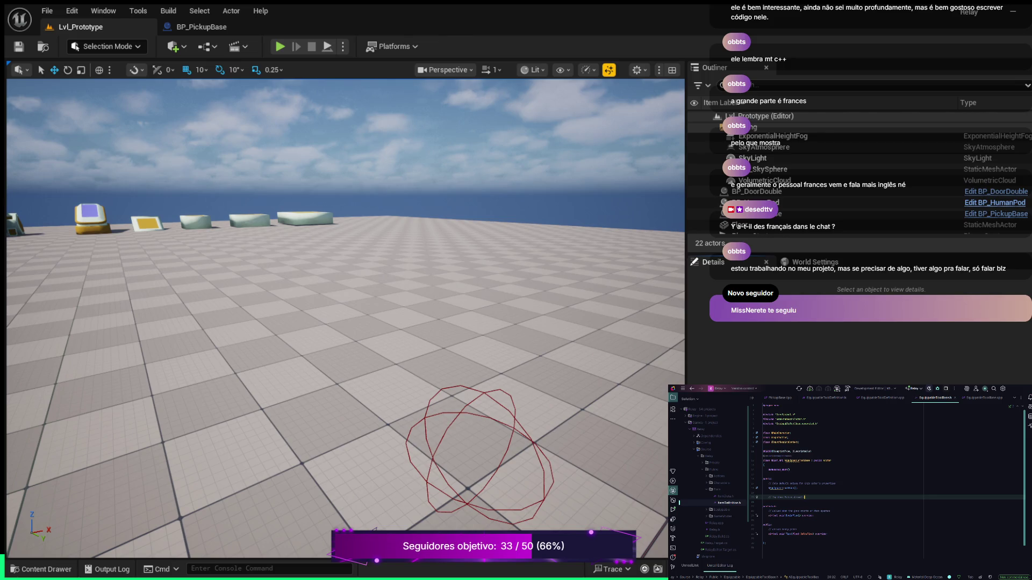
{"action": "key", "text": "Return"}
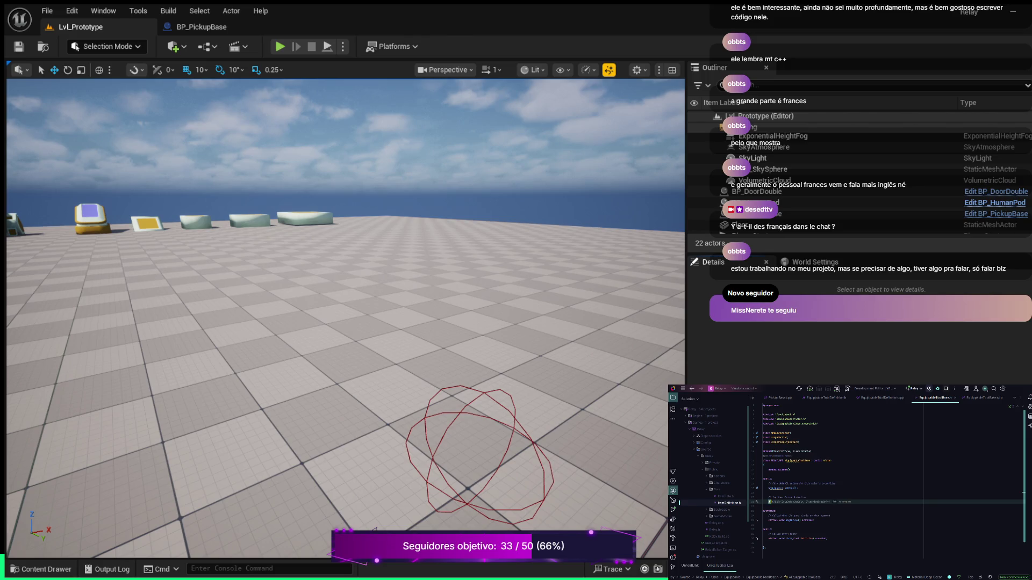
{"action": "type", "text": "ammun"}
{"action": "key", "text": "Tab"}
{"action": "type", "text": "Ammo"}
{"action": "key", "text": "Tab"}
{"action": "type", "text": ")"}
{"action": "key", "text": "Return"}
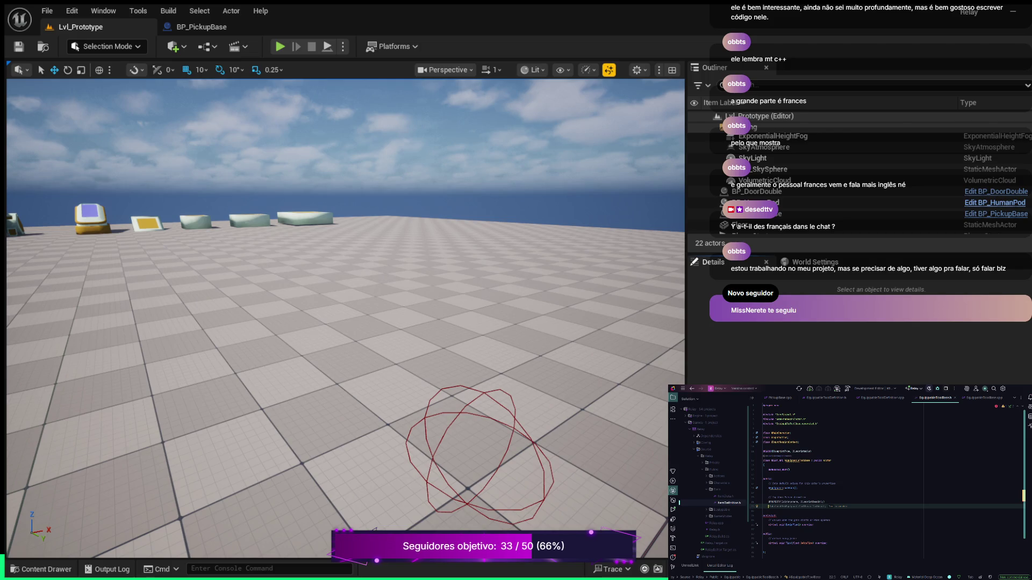
- Add a UPROPERTY TArray of UAnimMontage pointers beneath it
{"action": "type", "text": "UP"}
{"action": "key", "text": "Tab"}
{"action": "type", "text": "An"}
{"action": "type", "text": "i"}
{"action": "type", "text": "mMontage"}
{"action": "type", "text": ">"}
{"action": "type", "text": "Montage"}
{"action": "type", "text": "Ptrs"}
{"action": "type", "text": ";"}
- Undo a misplaced UPROPERTY, then add a UPROPERTY TObjectPtr<> member above the protected section
{"action": "key", "text": "Return"}
{"action": "key", "text": "Return"}
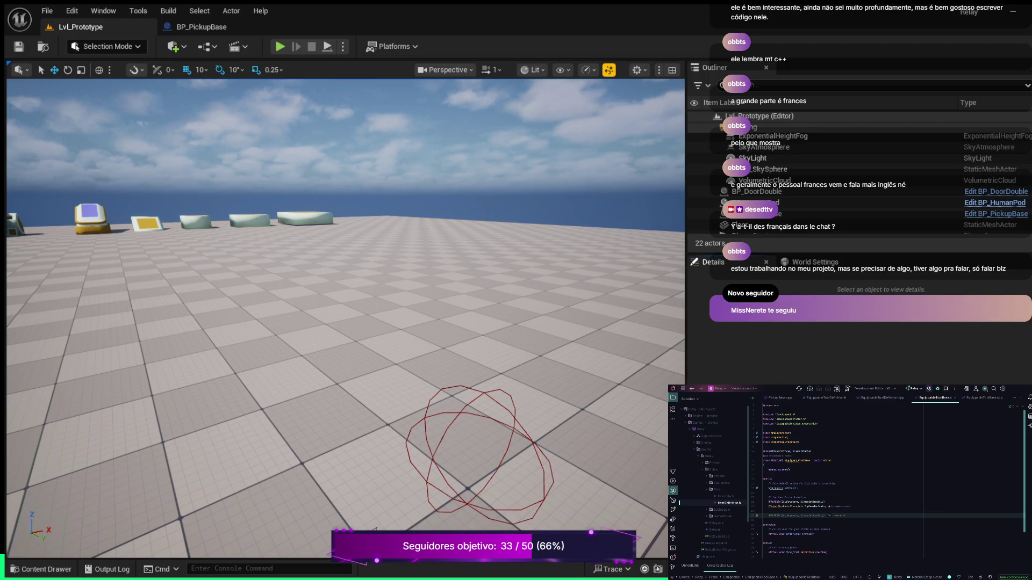
{"action": "key", "text": "Tab"}
{"action": "key", "text": "Return"}
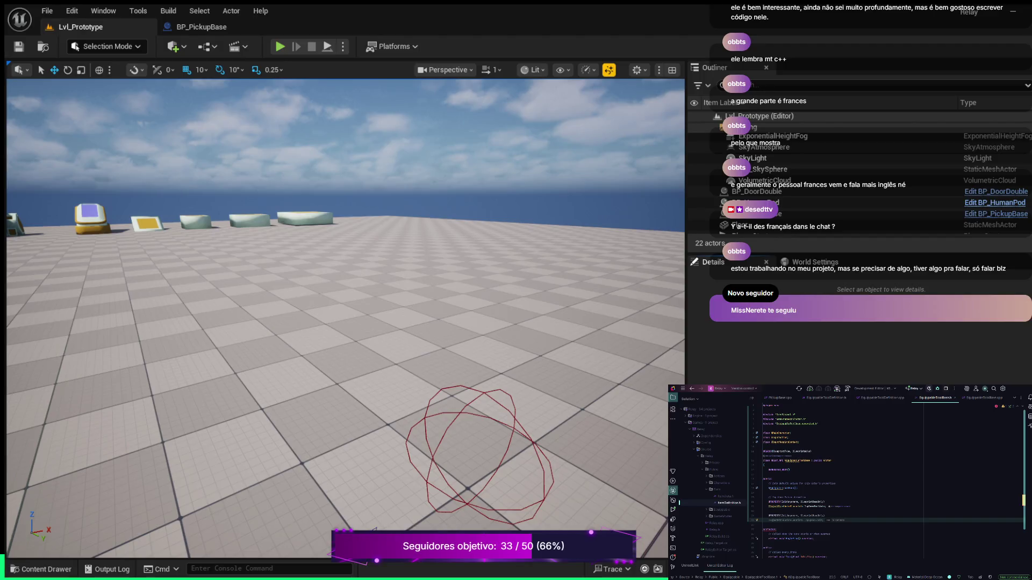
{"action": "key", "text": "ctrl+z"}
{"action": "key", "text": "ctrl+z"}
{"action": "key", "text": "ctrl+z"}
{"action": "key", "text": "ctrl+z"}
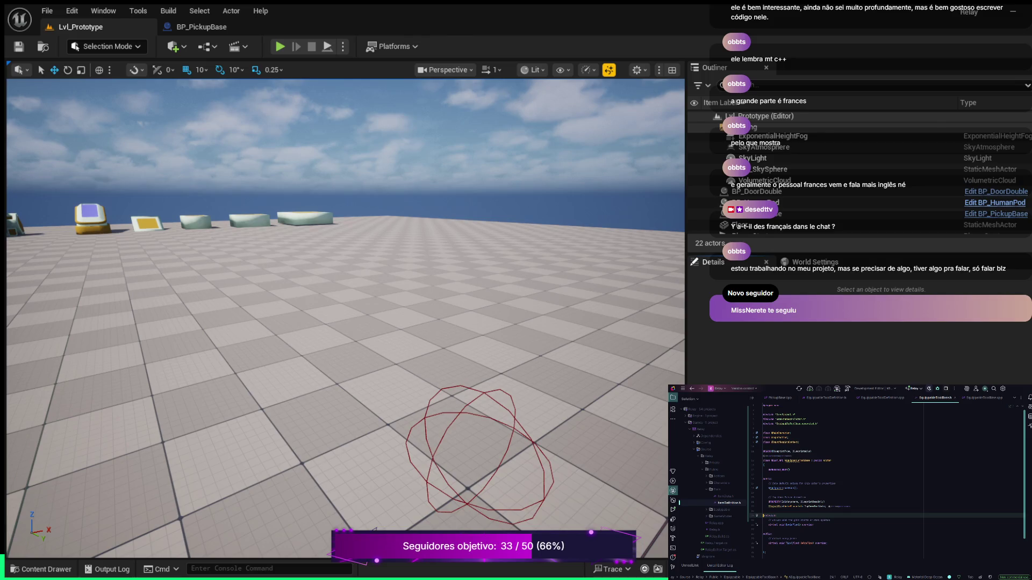
{"action": "key", "text": "ctrl+z"}
{"action": "key", "text": "Down"}
{"action": "key", "text": "Down"}
{"action": "key", "text": "Down"}
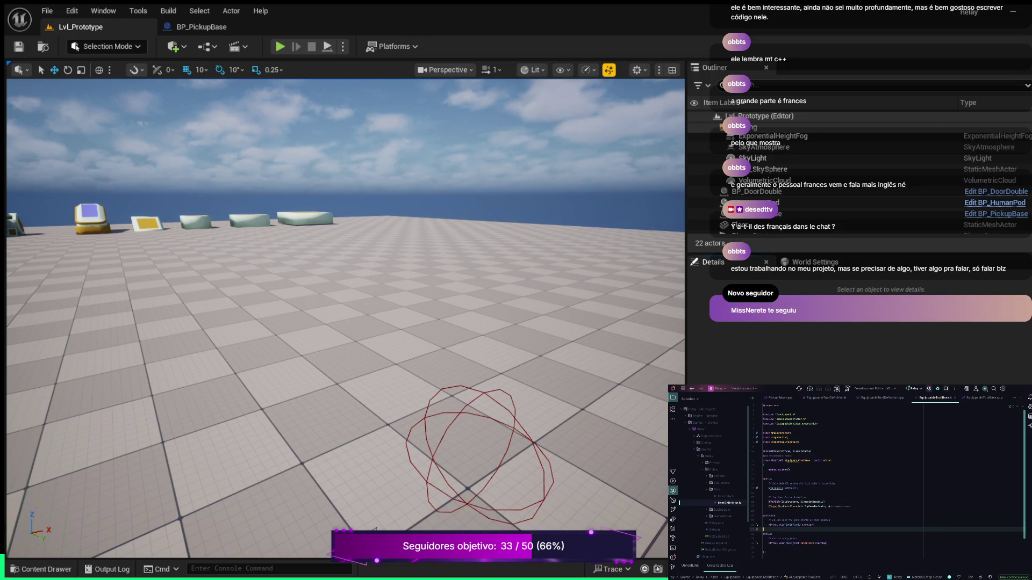
{"action": "left_click", "coordinate": [763, 519]}
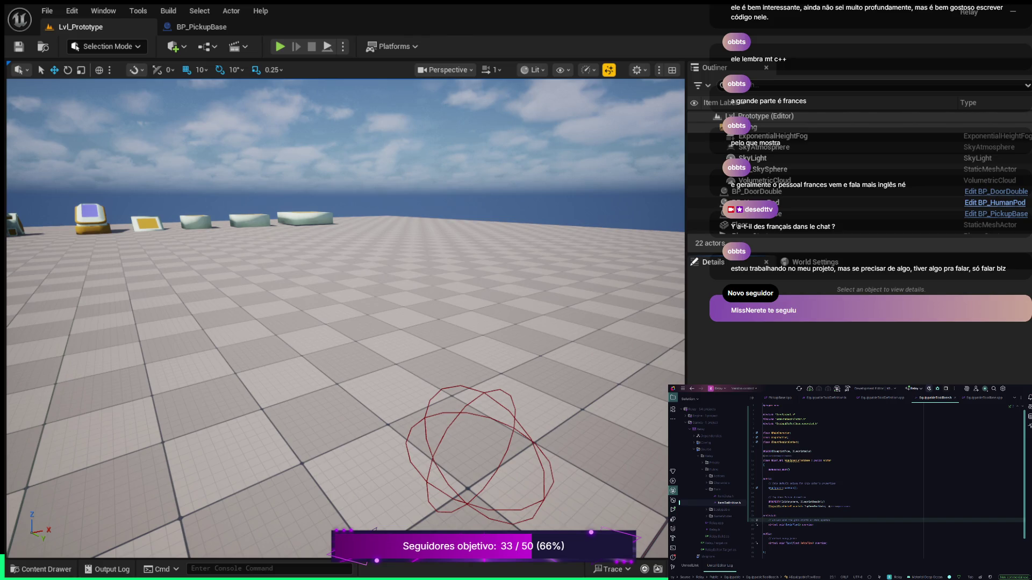
{"action": "key", "text": "Return"}
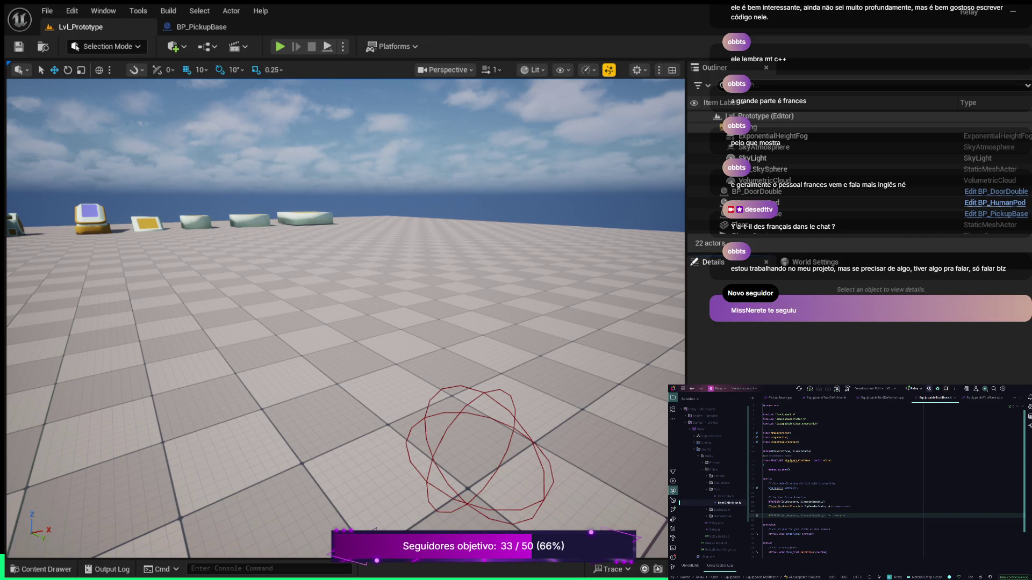
{"action": "key", "text": "Tab"}
{"action": "key", "text": "Return"}
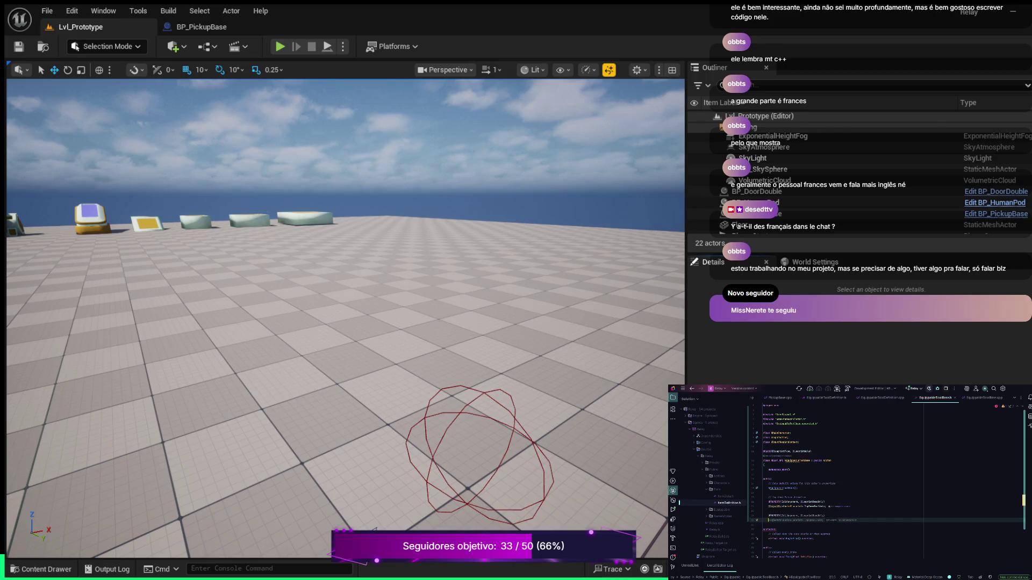
{"action": "type", "text": "TObjectPtr<"}
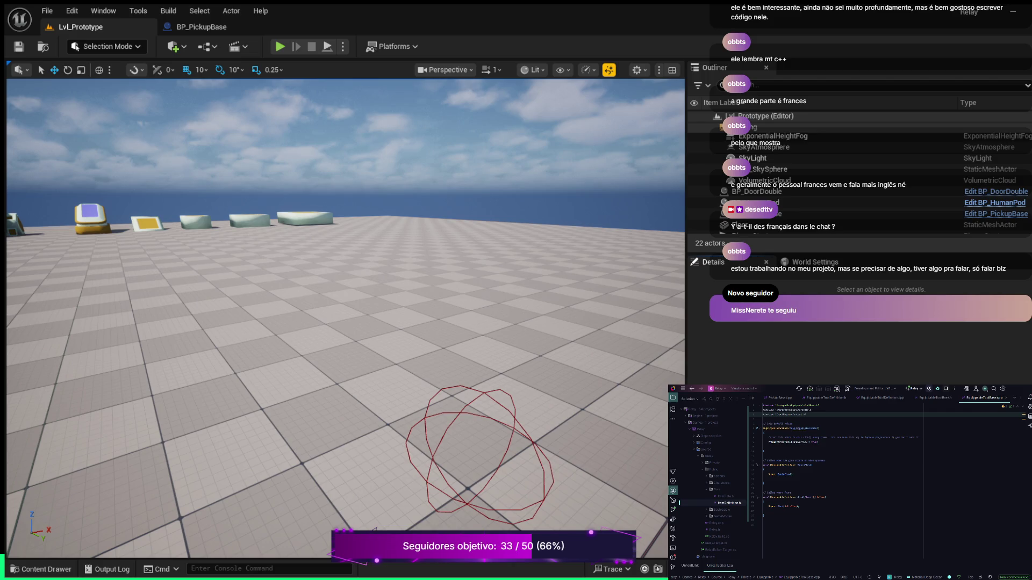
- Set ToolMeshComponent = CreateDefaultSubobject<...>() after bCanEverTick = true, accepting the suggested next line
{"action": "left_click", "coordinate": [818, 442]}
{"action": "key", "text": "Return"}
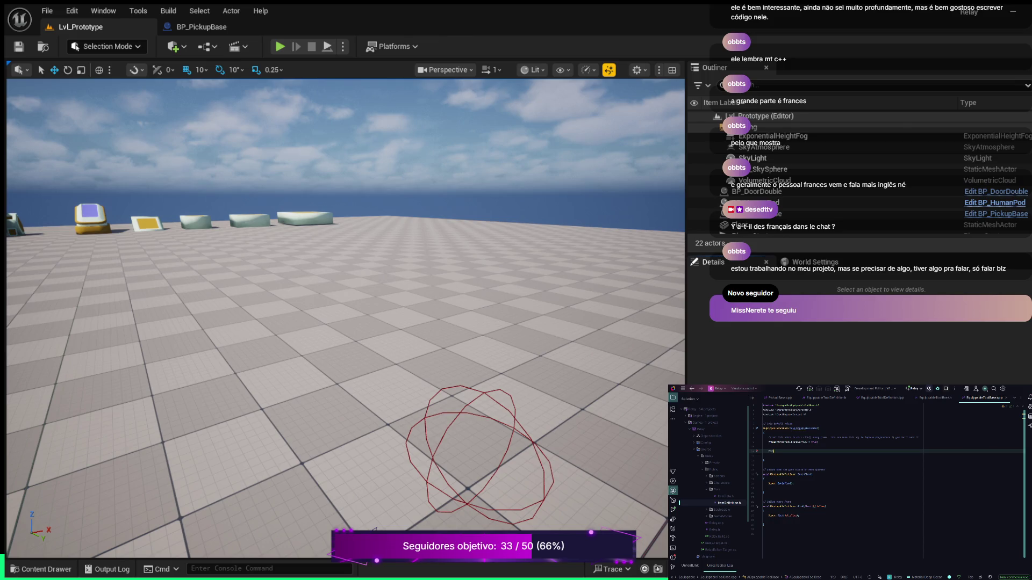
{"action": "key", "text": "Return"}
{"action": "type", "text": "Create"}
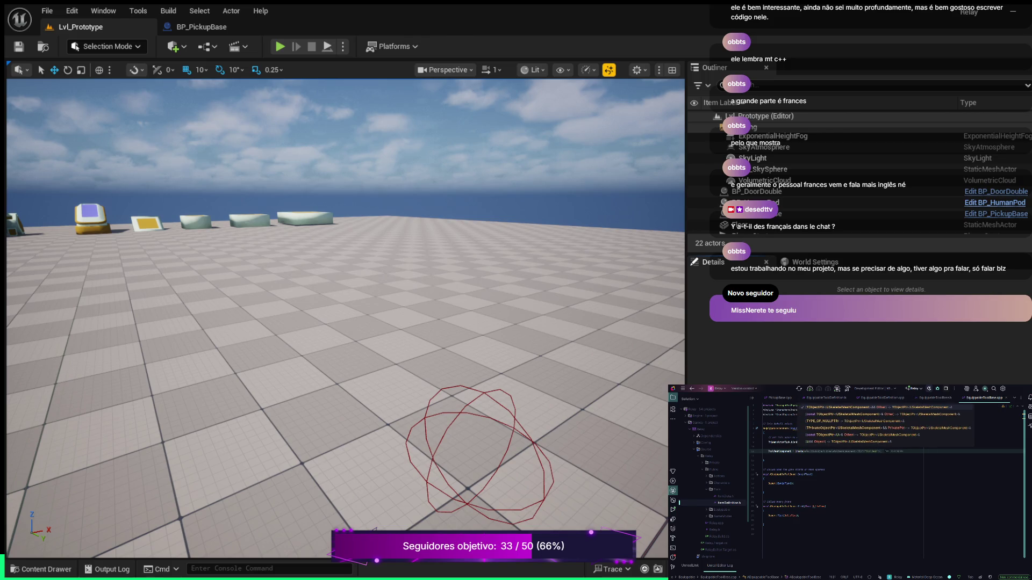
{"action": "type", "text": "Def"}
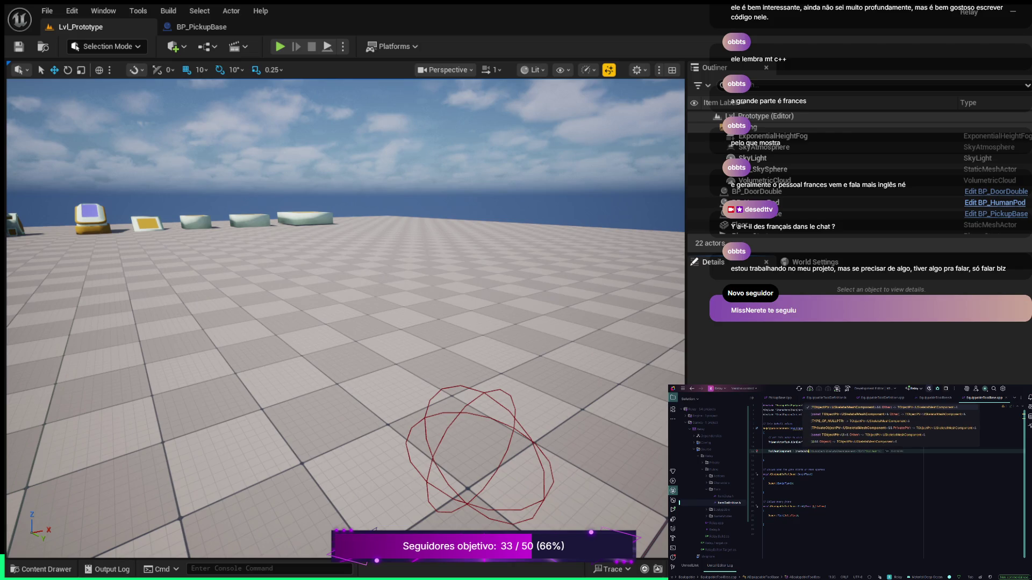
{"action": "key", "text": "Return"}
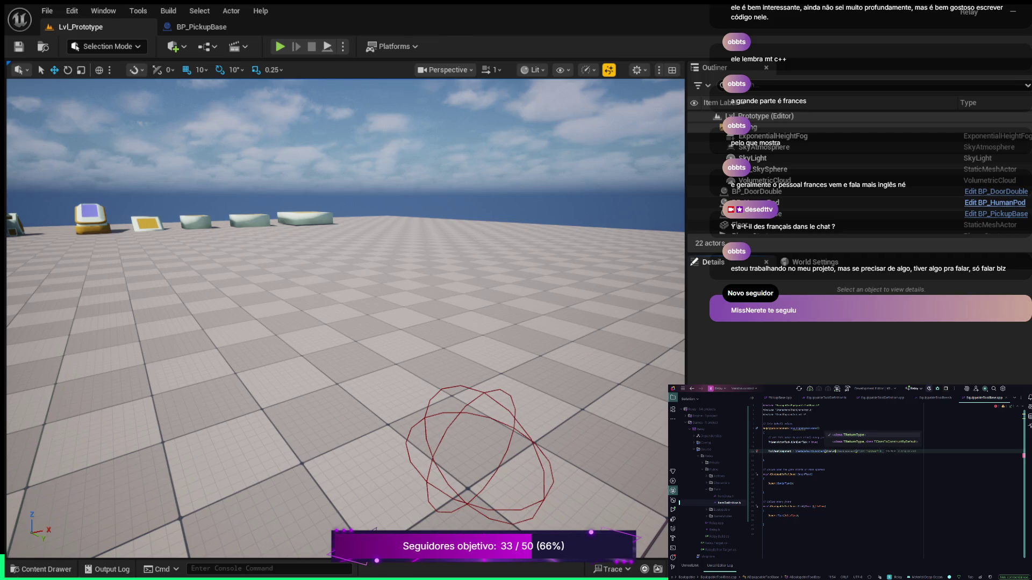
{"action": "key", "text": "Right"}
{"action": "double_click", "coordinate": [841, 452]}
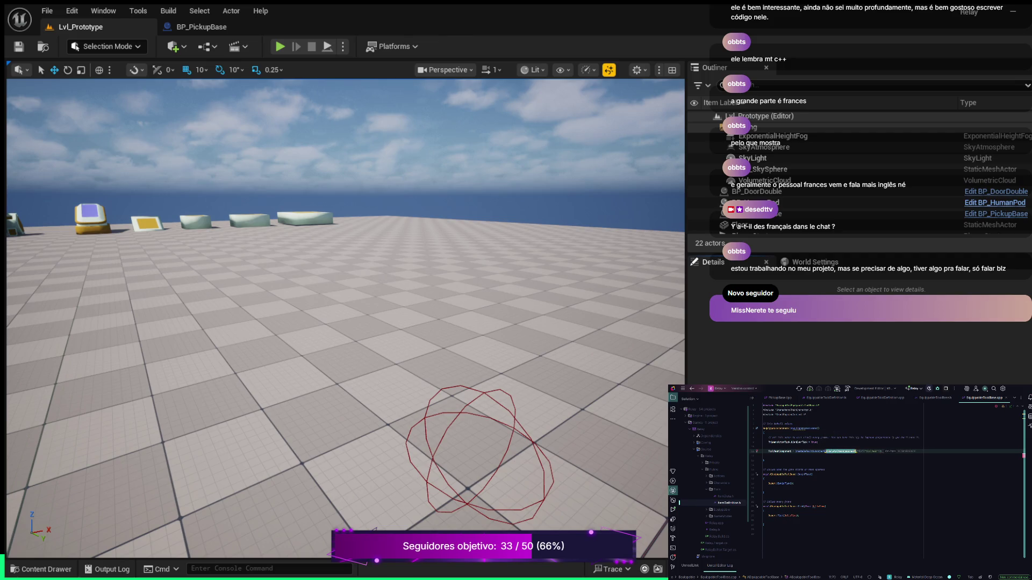
{"action": "key", "text": "ctrl+p"}
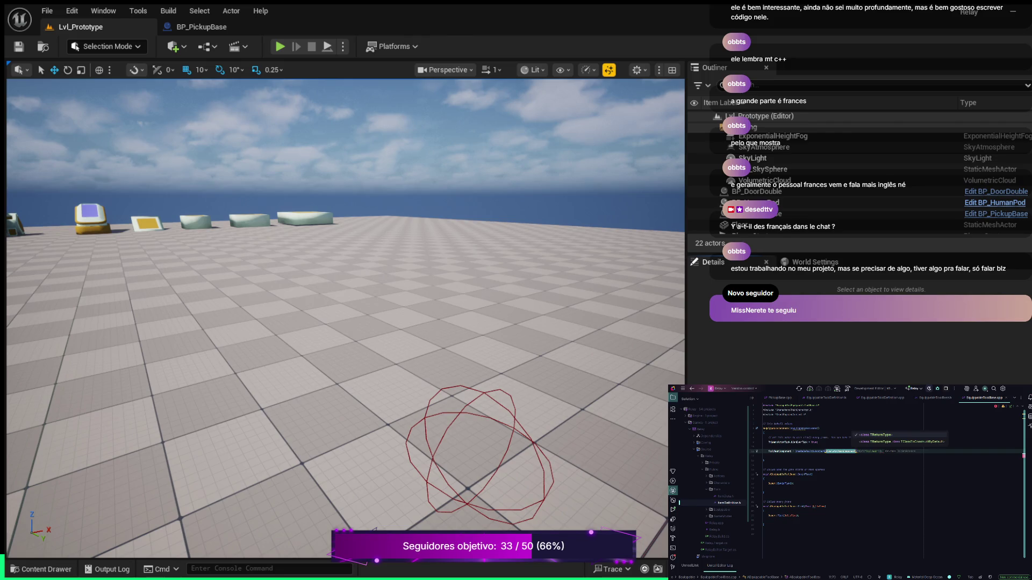
{"action": "left_click", "coordinate": [881, 452]}
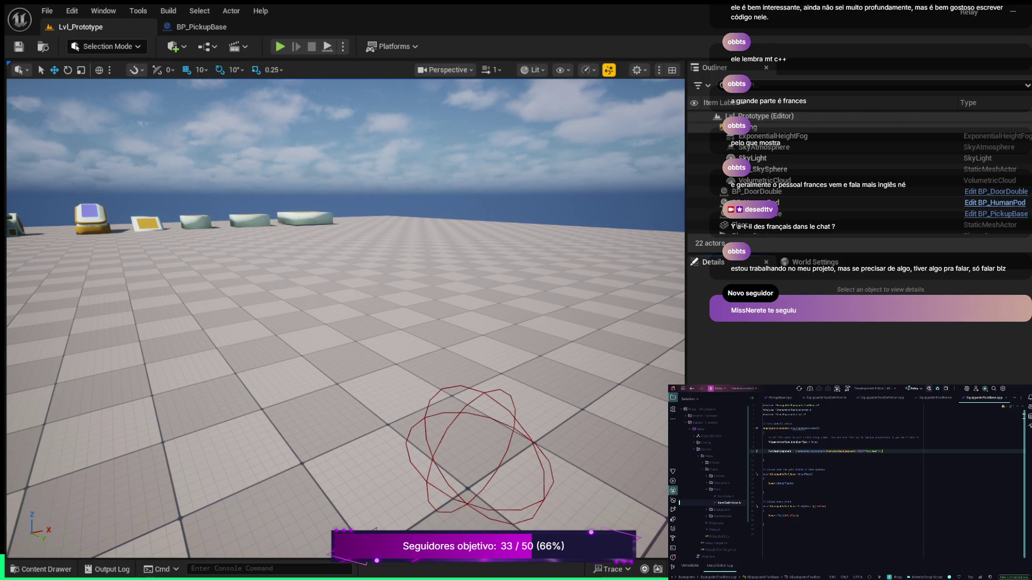
{"action": "key", "text": "Return"}
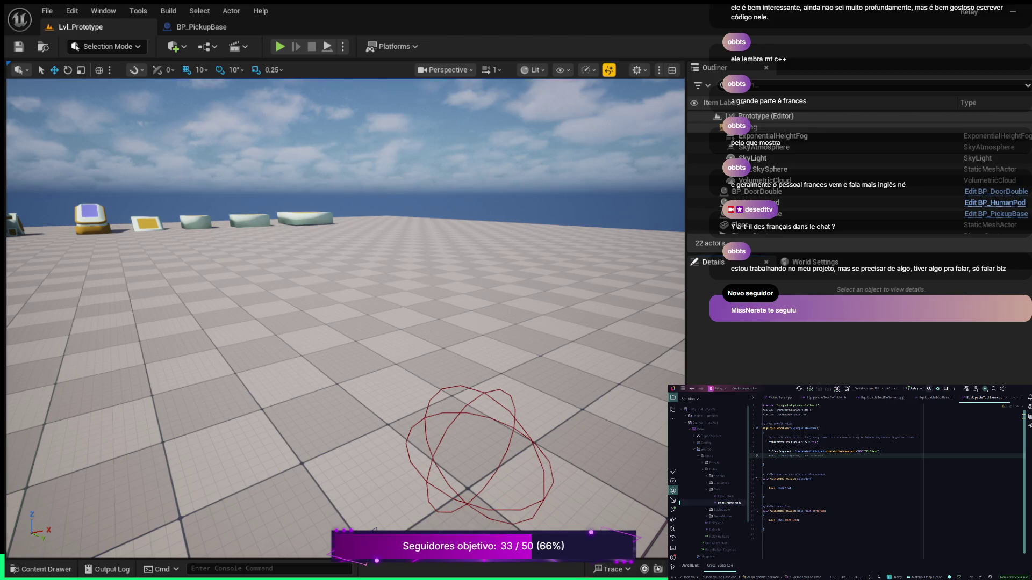
{"action": "key", "text": "Tab"}
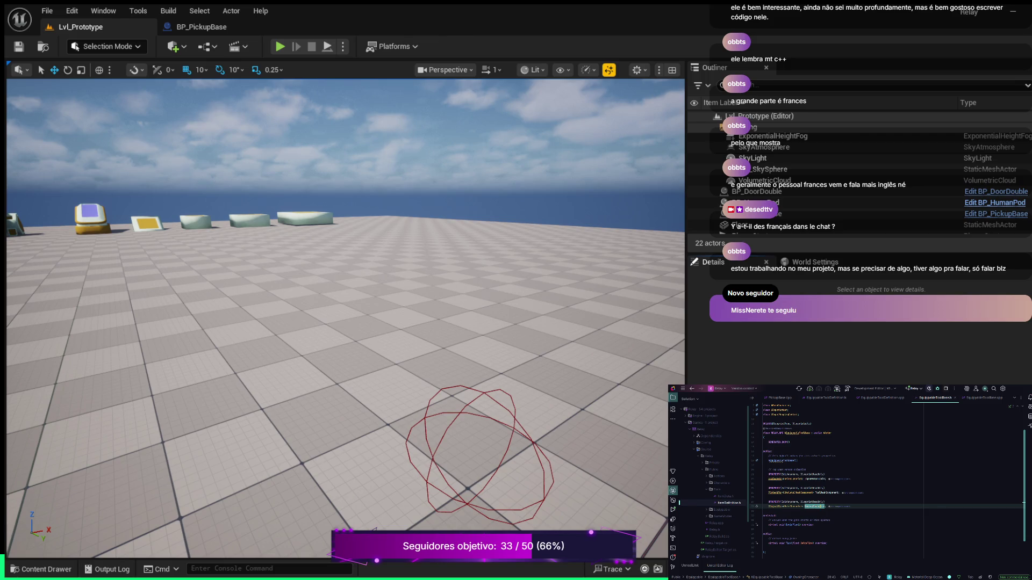
- Declare a UPROPERTY TObjectPtr<UInputMappingContext> member and rename it ToolMappingContext
{"action": "left_click", "coordinate": [826, 506]}
{"action": "key", "text": "Return"}
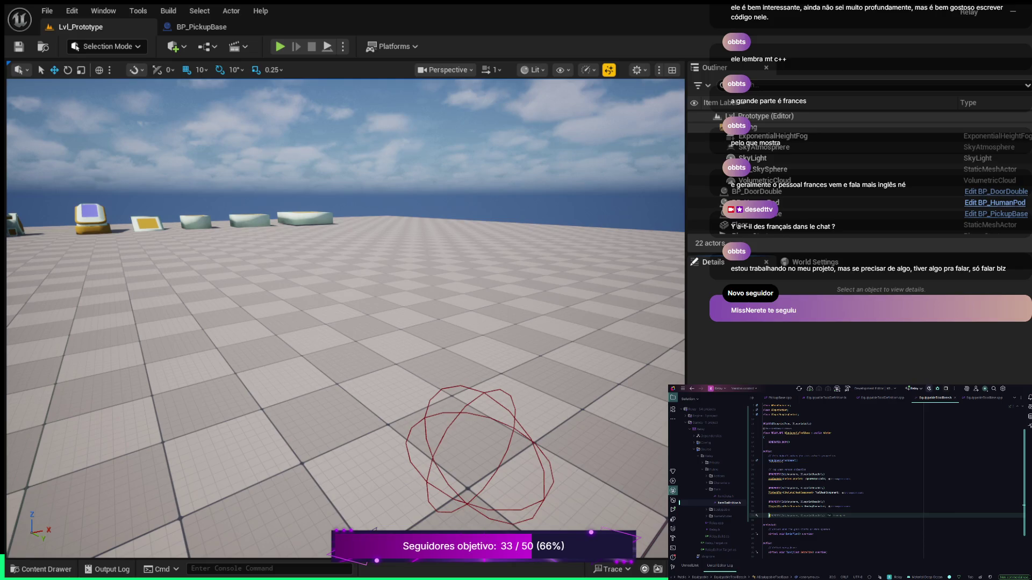
{"action": "key", "text": "Tab"}
{"action": "key", "text": "Return"}
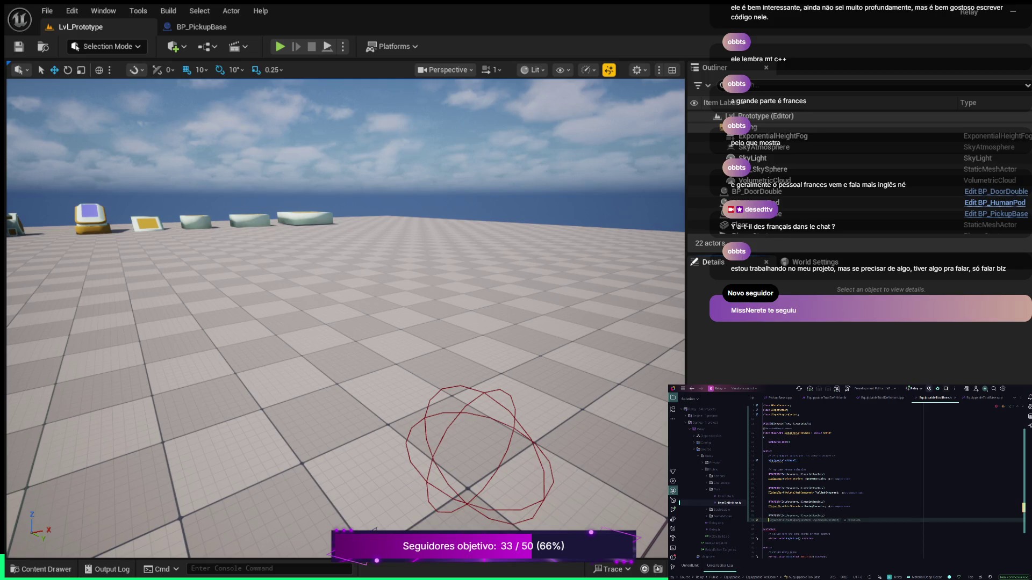
{"action": "type", "text": "UInputM"}
{"action": "type", "text": "ap"}
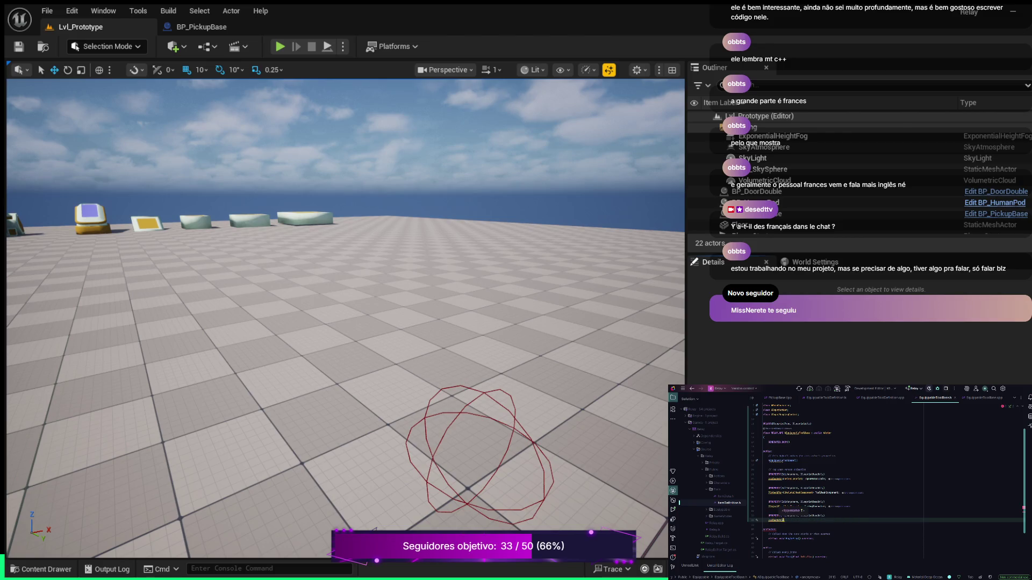
{"action": "type", "text": "pingCont"}
{"action": "type", "text": "e"}
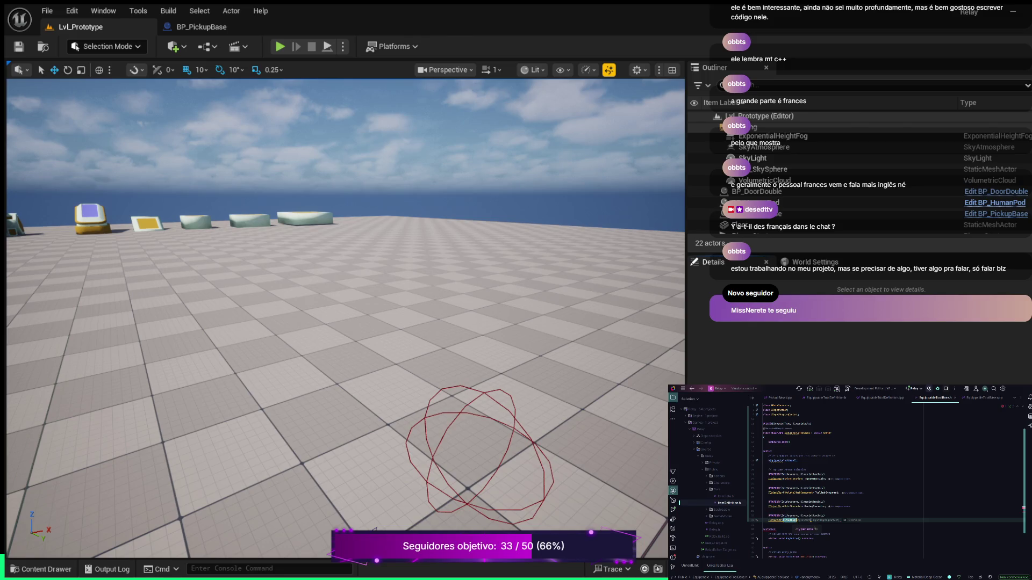
{"action": "key", "text": "Tab"}
{"action": "double_click", "coordinate": [827, 521]}
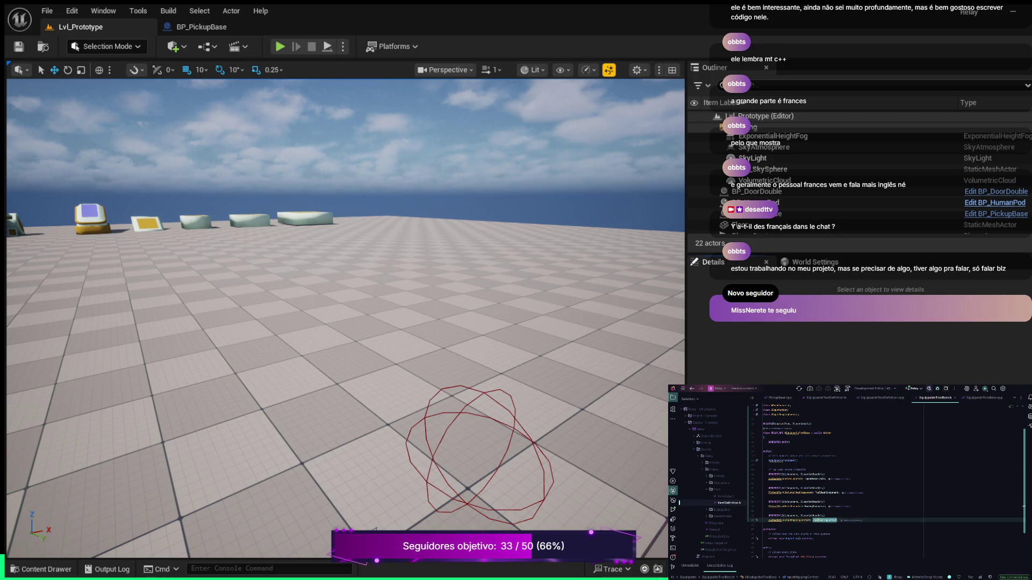
{"action": "key", "text": "BackSpace"}
{"action": "key", "text": "BackSpace"}
{"action": "key", "text": "BackSpace"}
{"action": "type", "text": "ool"}
- Below the Tick override, add the comment '//armazena' and a virtual void Use() declaration
{"action": "scroll", "coordinate": [886, 480], "scroll_direction": "down", "scroll_amount": 1}
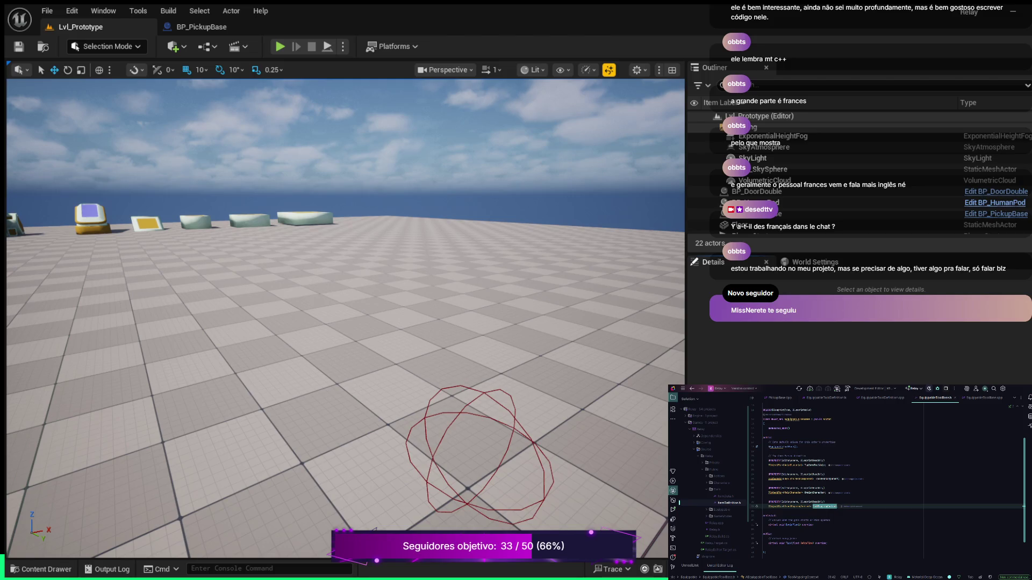
{"action": "left_click", "coordinate": [827, 543]}
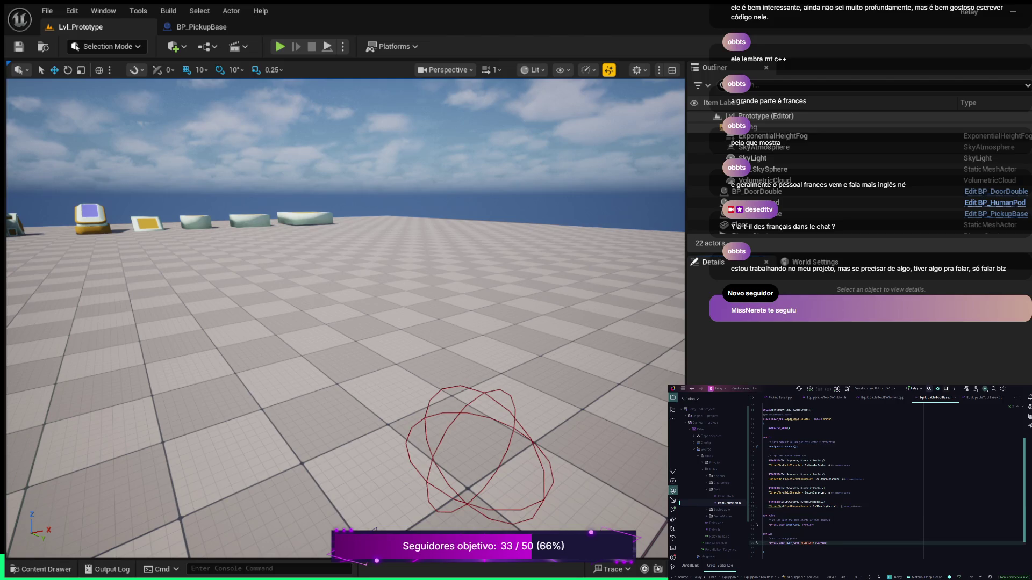
{"action": "key", "text": "Return"}
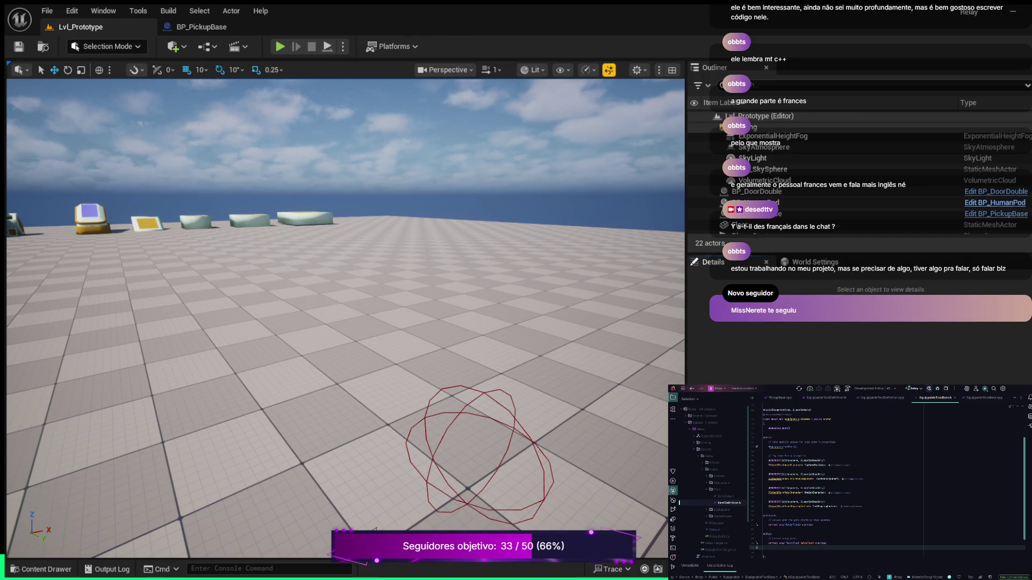
{"action": "key", "text": "Return"}
{"action": "key", "text": "BackSpace"}
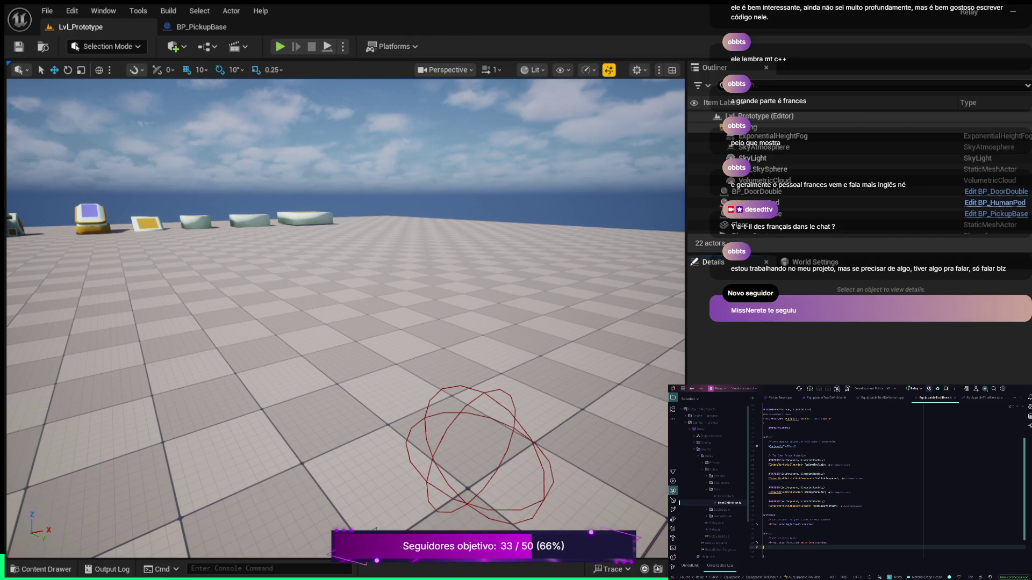
{"action": "key", "text": "Return"}
{"action": "key", "text": "BackSpace"}
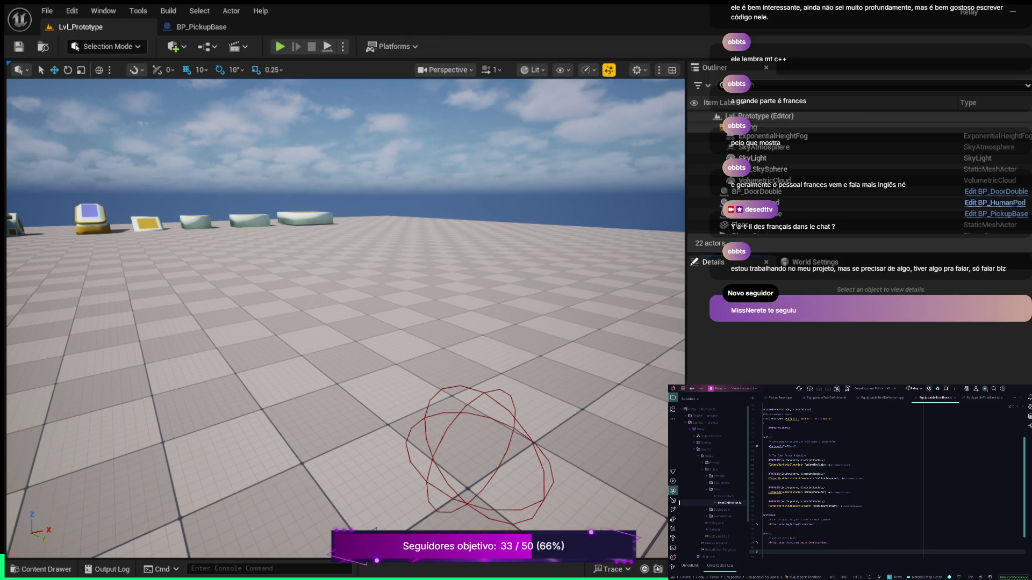
{"action": "type", "text": "//"}
{"action": "type", "text": "armazena"}
{"action": "key", "text": "Return"}
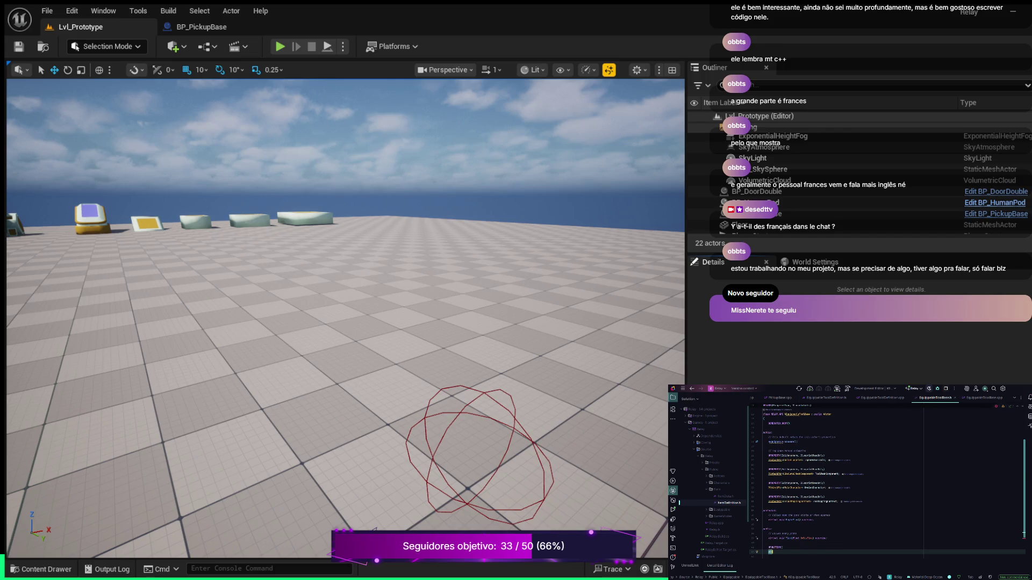
{"action": "type", "text": "l "}
{"action": "type", "text": "al "}
{"action": "type", "text": "d"}
- Generate an empty Use() definition in the .cpp and return to the header
{"action": "key", "text": "alt+Return"}
{"action": "key", "text": "Return"}
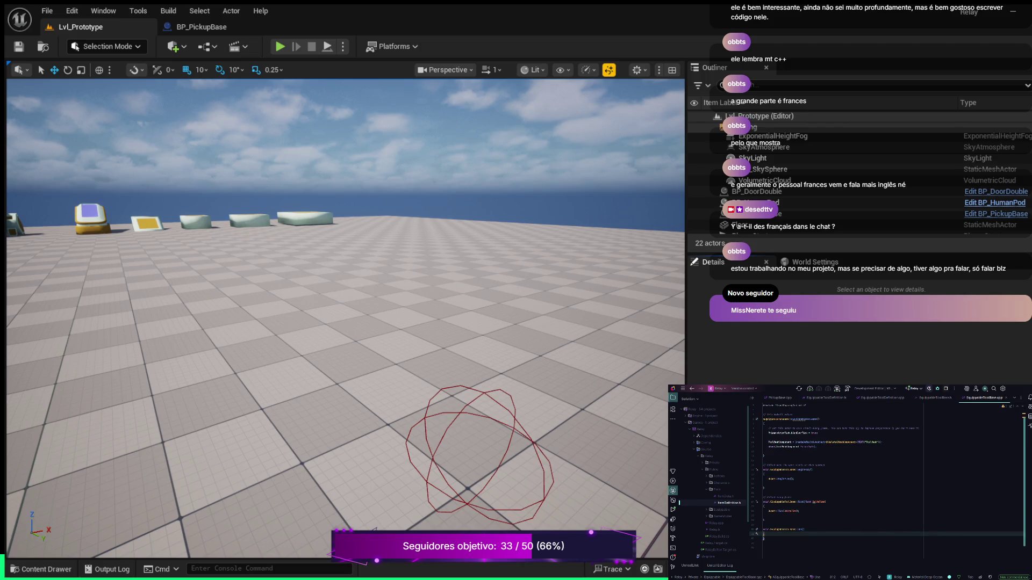
{"action": "key", "text": "ctrl+Tab"}
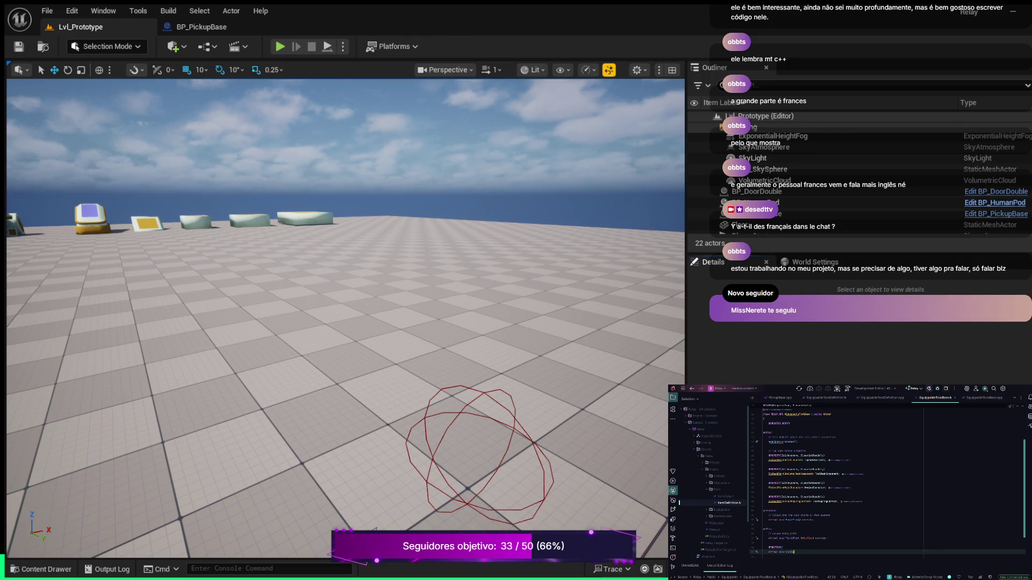
- Add a protected: section below the virtual void Use() declaration
{"action": "key", "text": "Up"}
{"action": "key", "text": "Home"}
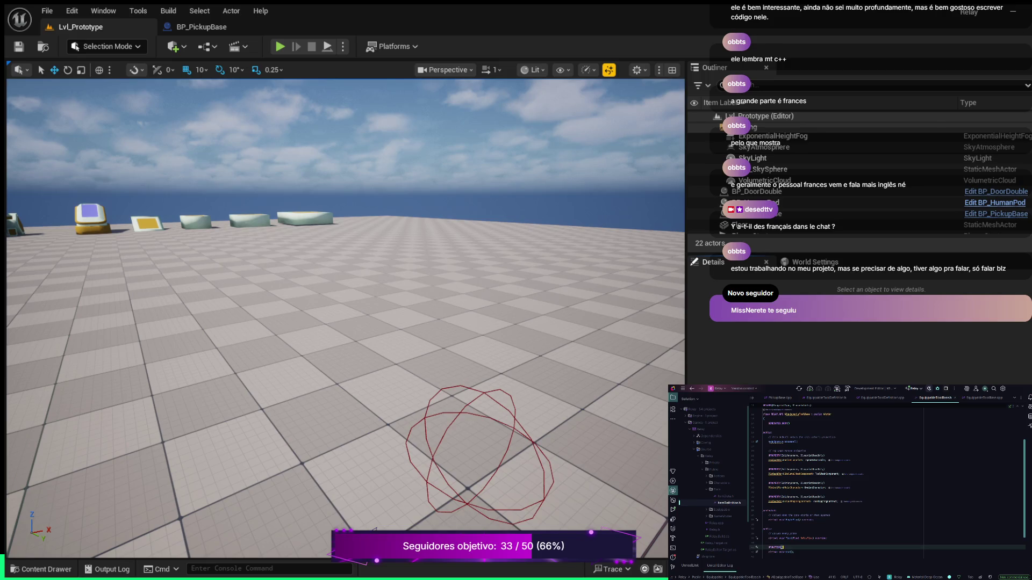
{"action": "key", "text": "Return"}
{"action": "key", "text": "Up"}
{"action": "key", "text": "Down"}
{"action": "key", "text": "Down"}
{"action": "key", "text": "End"}
{"action": "key", "text": "Return"}
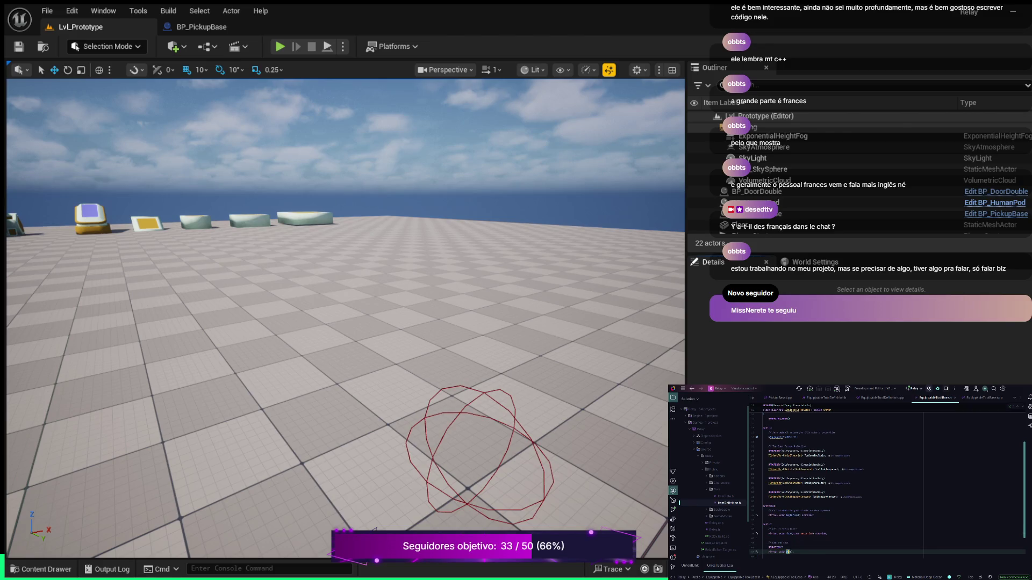
{"action": "key", "text": "Return"}
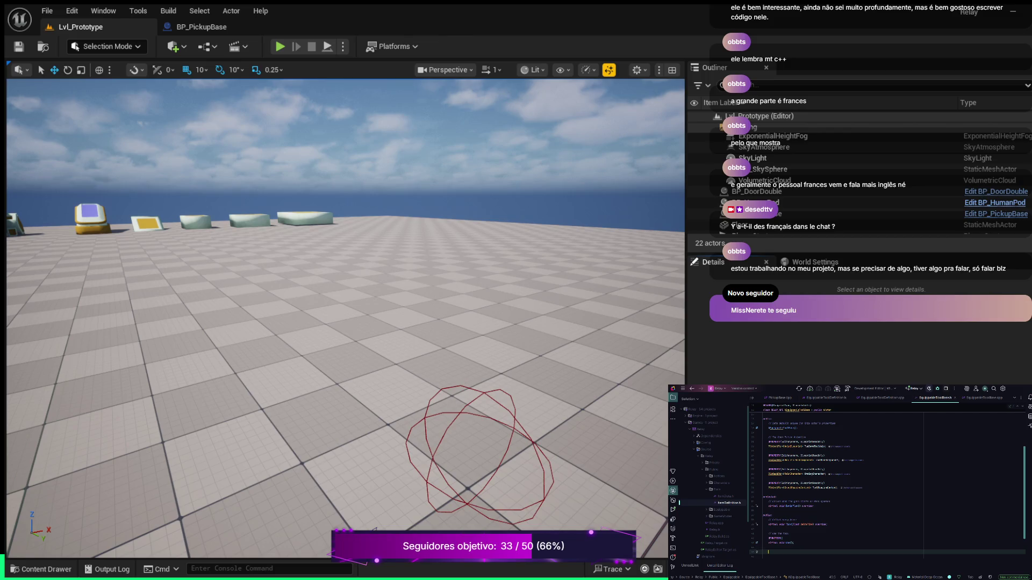
{"action": "type", "text": "protect"}
{"action": "type", "text": "ed:"}
{"action": "key", "text": "Return"}
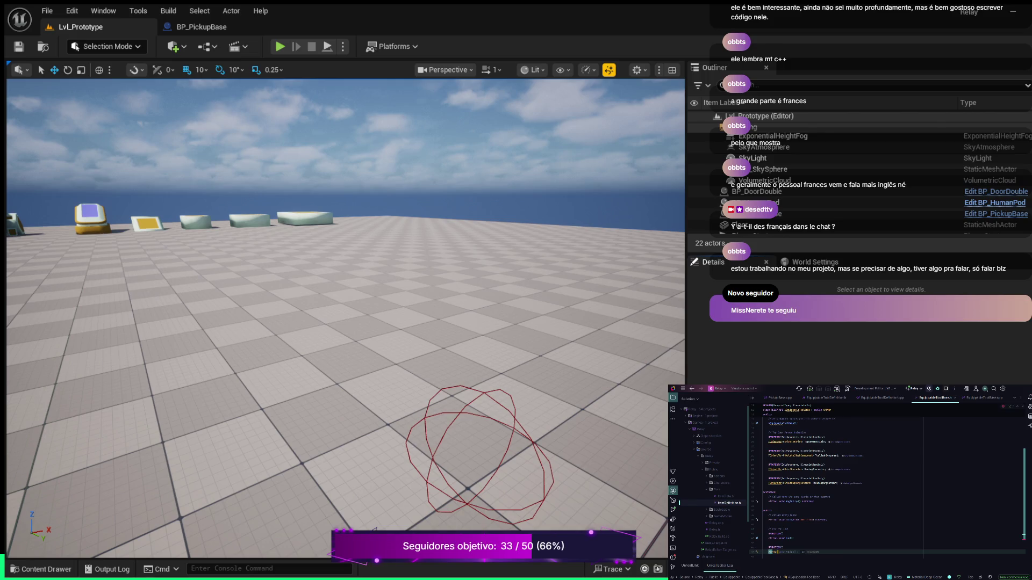
- Begin a void function declaration taking a UEnhancedInputComponent parameter
{"action": "type", "text": "vo"}
{"action": "key", "text": "Escape"}
{"action": "type", "text": "("}
{"action": "type", "text": "UEn"}
{"action": "type", "text": "hancedInp"}
{"action": "type", "text": "u"}
{"action": "type", "text": "Inp"}
- Generate the empty BindInputAction definition in the .cpp, then insert a blank header line
{"action": "key", "text": "alt+Return"}
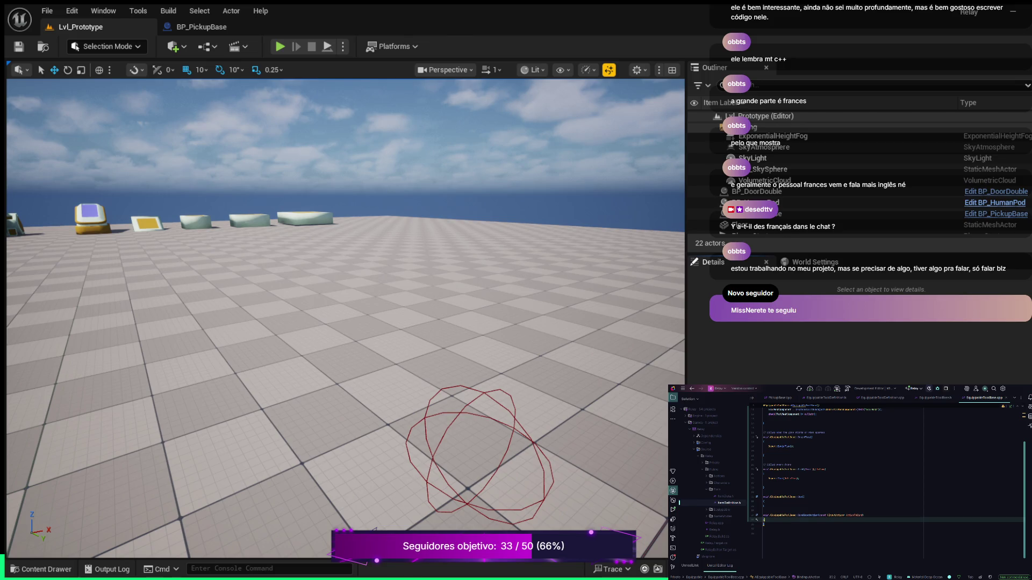
{"action": "key", "text": "ctrl+Tab"}
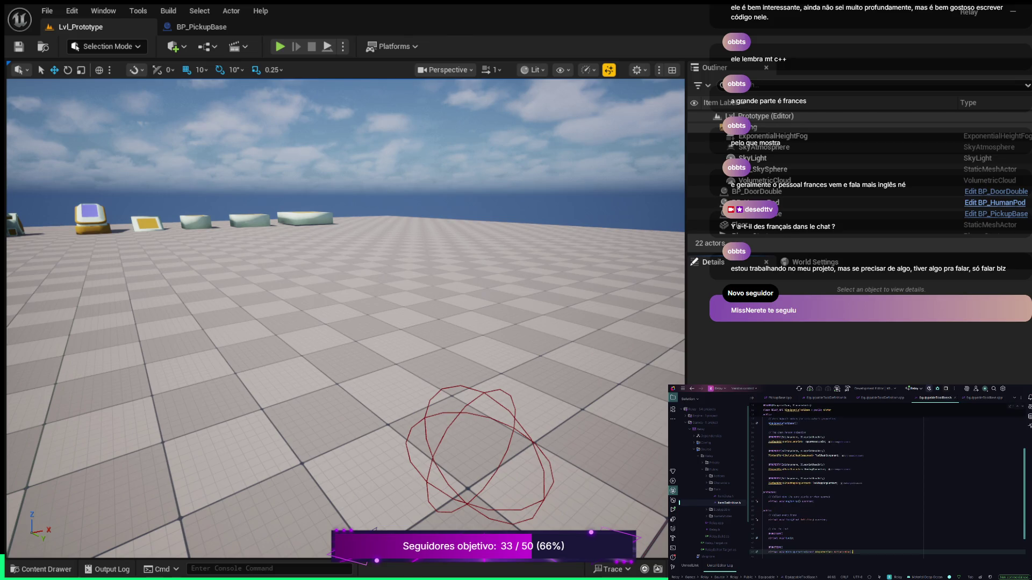
{"action": "key", "text": "Up"}
{"action": "key", "text": "Up"}
{"action": "key", "text": "Return"}
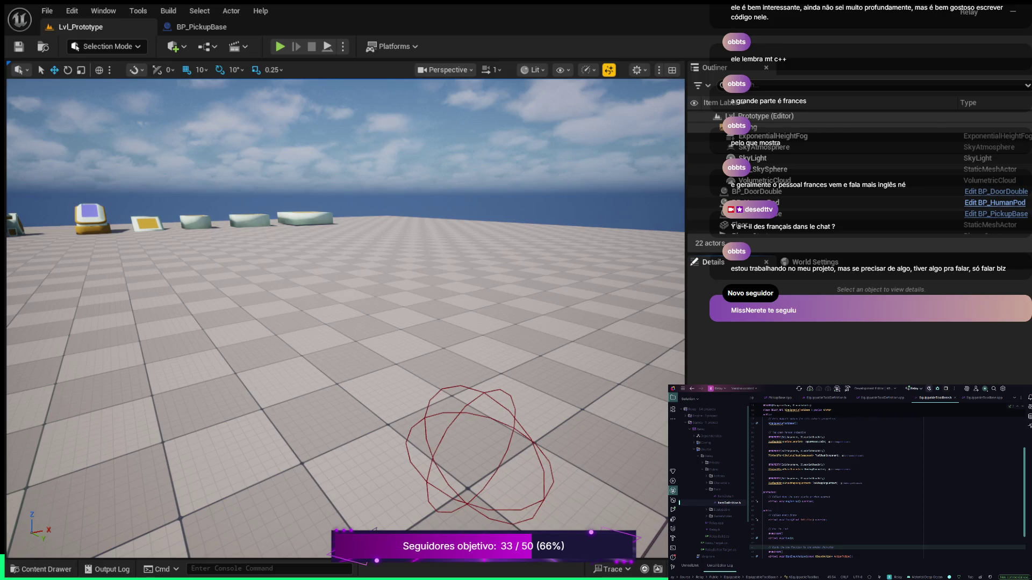
- Scroll up through EquippableToolBase.h to review its declarations
{"action": "scroll", "coordinate": [886, 478], "scroll_direction": "up", "scroll_amount": 3}
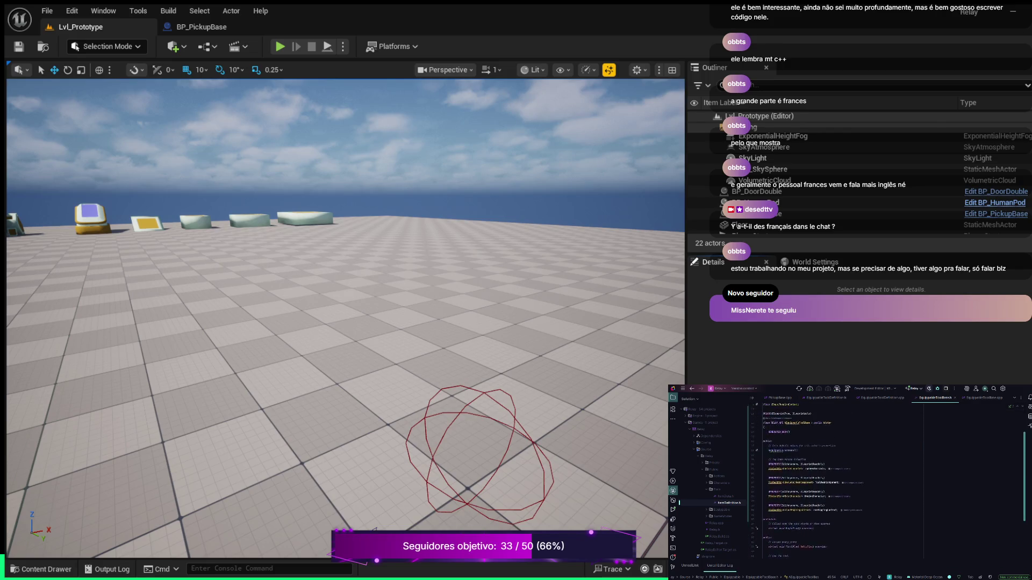
{"action": "scroll", "coordinate": [886, 478], "scroll_direction": "up", "scroll_amount": 2}
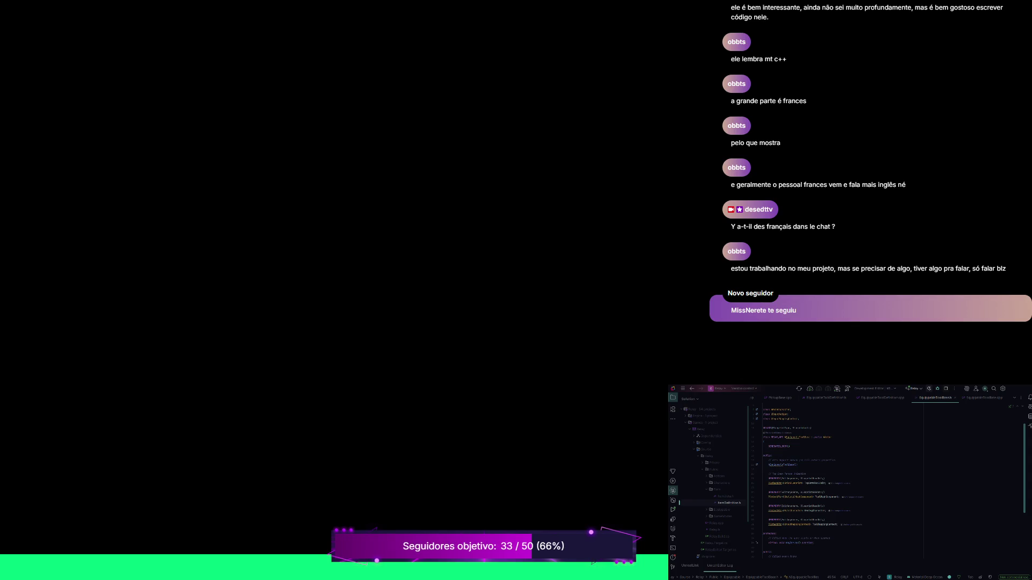
- Build the C++ project with Ctrl+Shift+B and relaunch the editor on Lvl_Prototype
{"action": "key", "text": "ctrl+shift+b"}
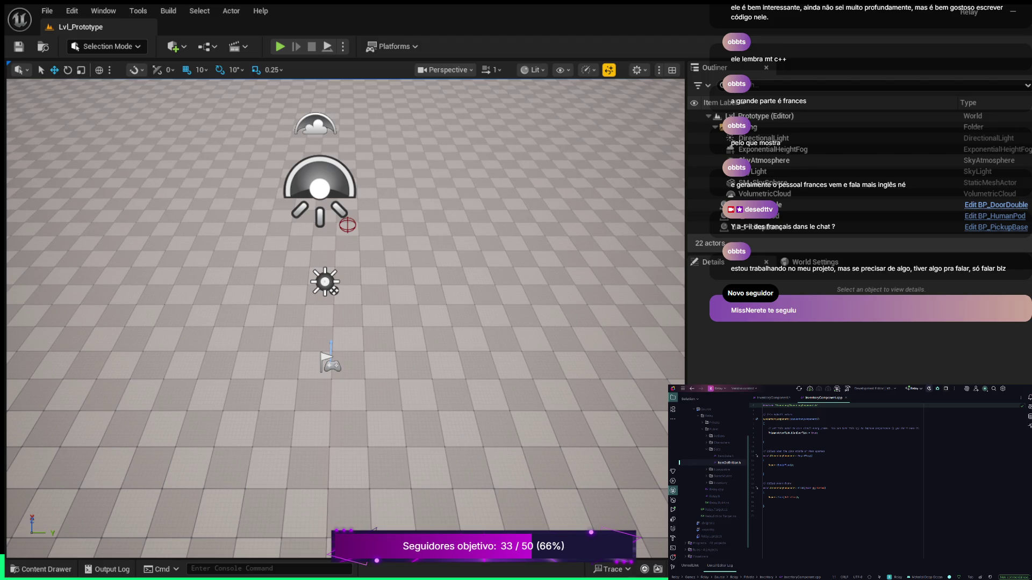
- In InventoryComponent.h, unfold the includes and start a UCLASS() line above the class declaration
{"action": "left_click", "coordinate": [763, 424]}
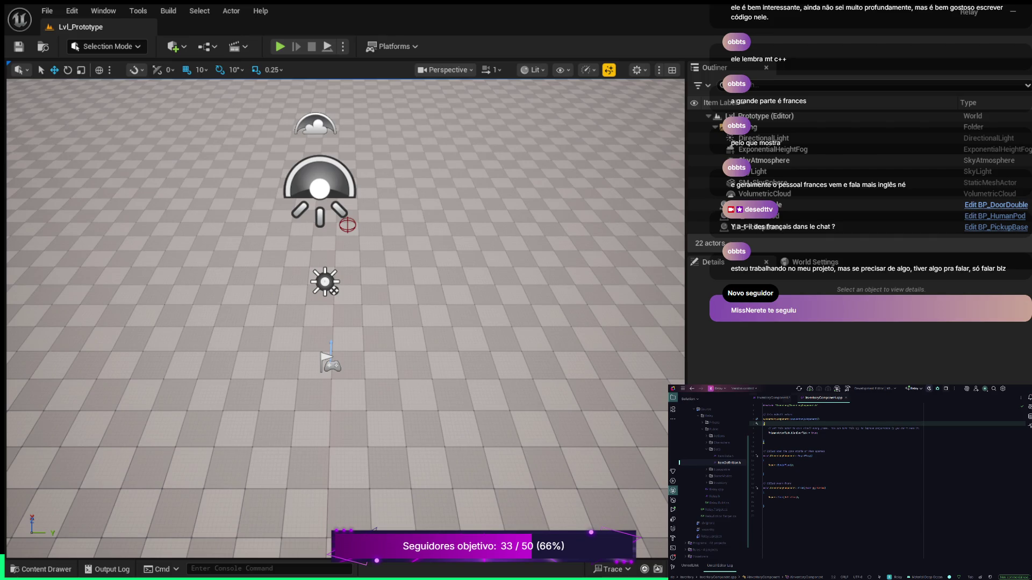
{"action": "left_click", "coordinate": [772, 397]}
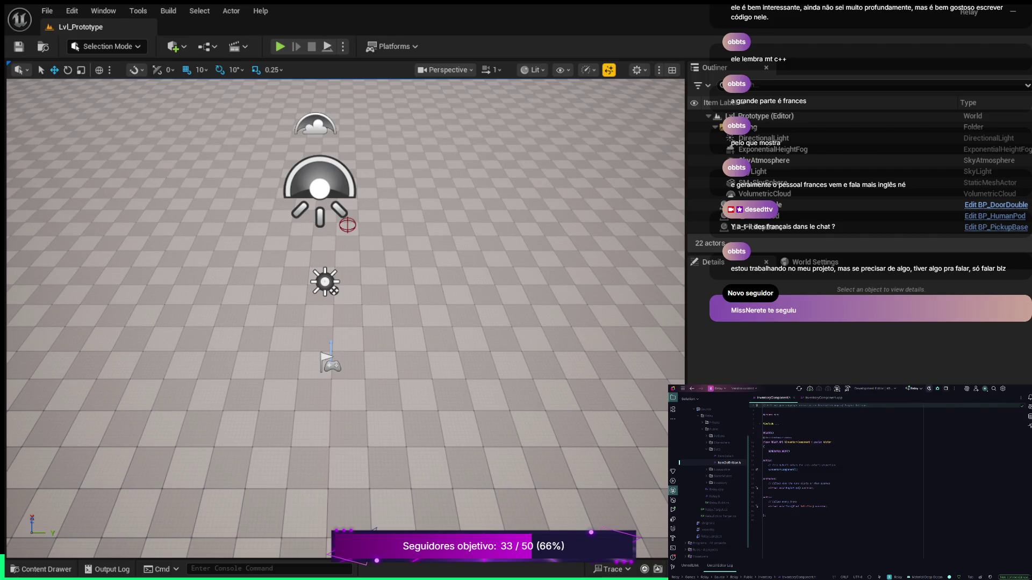
{"action": "left_click", "coordinate": [767, 424]}
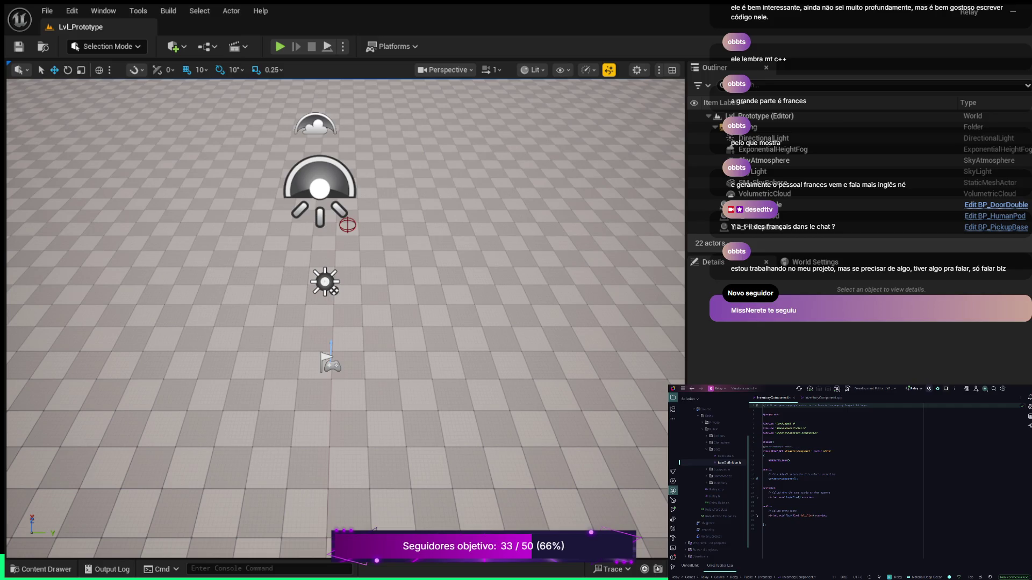
{"action": "left_click", "coordinate": [763, 437]}
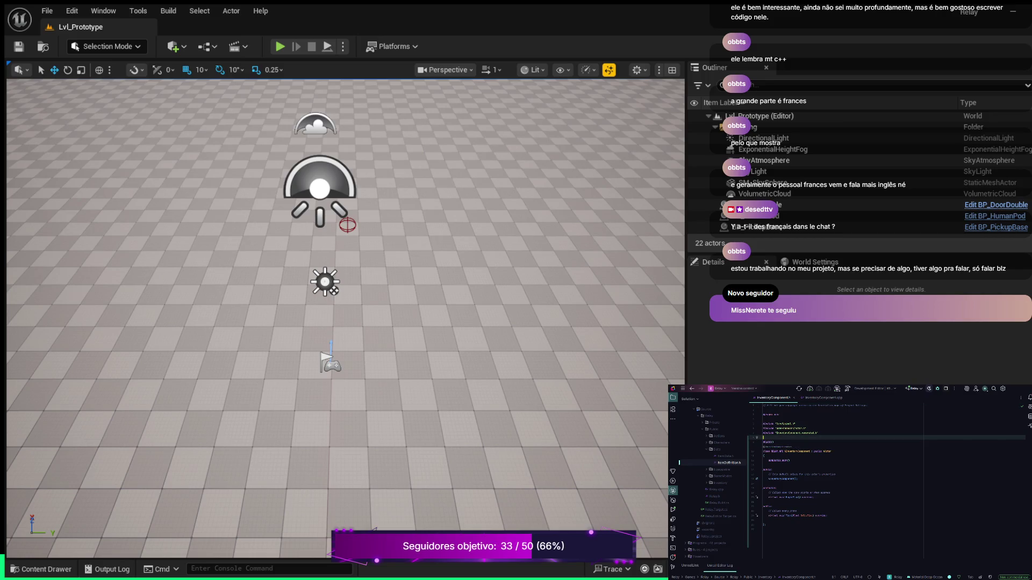
{"action": "key", "text": "Return"}
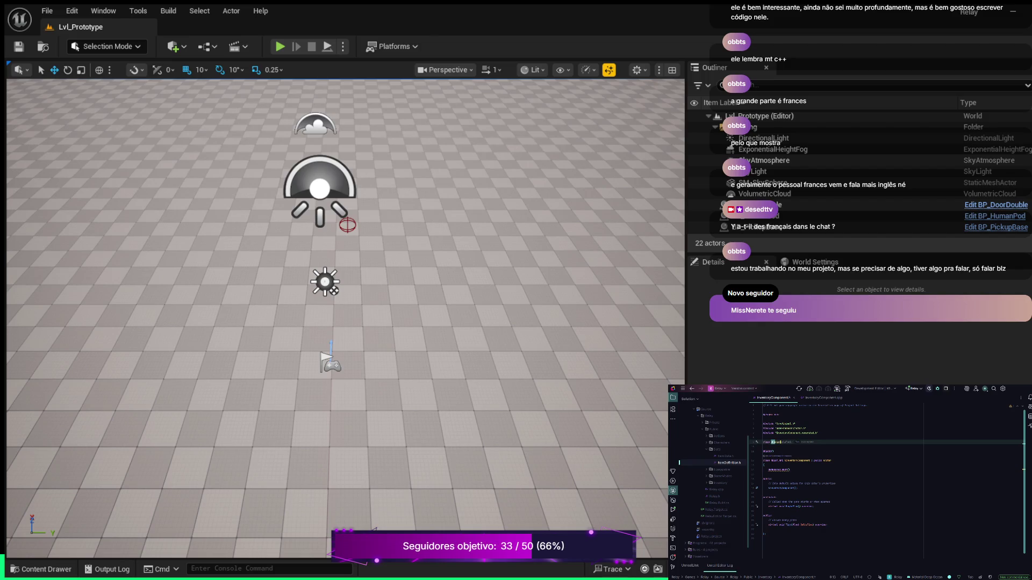
{"action": "key", "text": "Tab"}
{"action": "key", "text": "Tab"}
{"action": "key", "text": "Return"}
{"action": "left_click", "coordinate": [765, 451]}
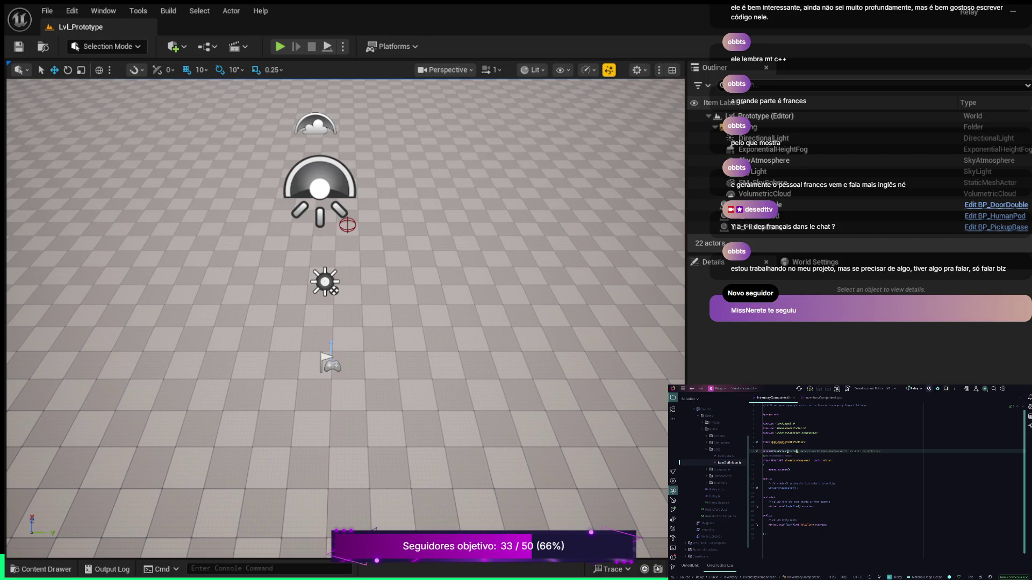
- Accept the UCLASS specifier completion and open new lines after the UInventoryComponent() constructor
{"action": "key", "text": "Tab"}
{"action": "key", "text": "Down"}
{"action": "key", "text": "Down"}
{"action": "key", "text": "Down"}
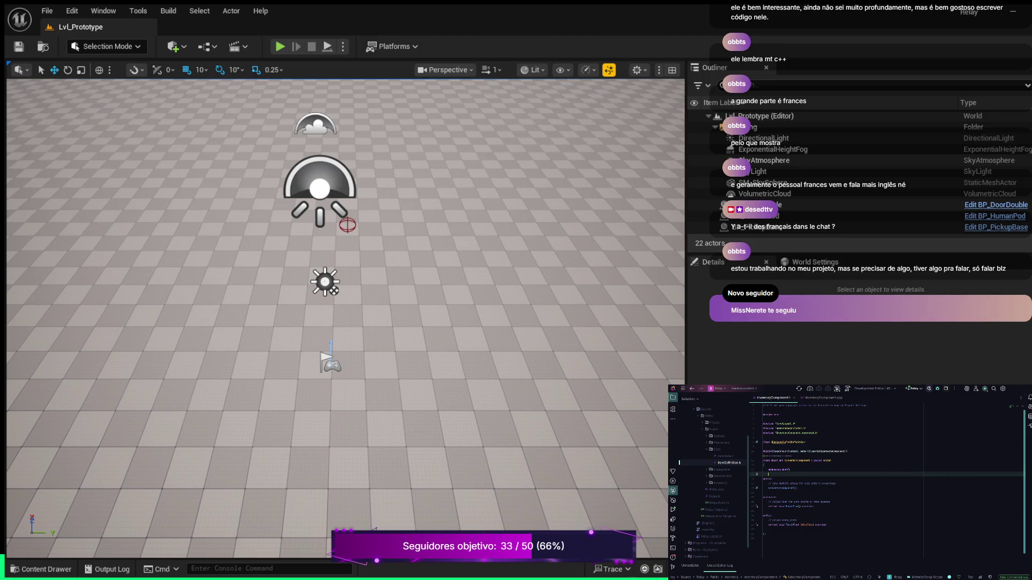
{"action": "key", "text": "Up"}
{"action": "key", "text": "Up"}
{"action": "key", "text": "Up"}
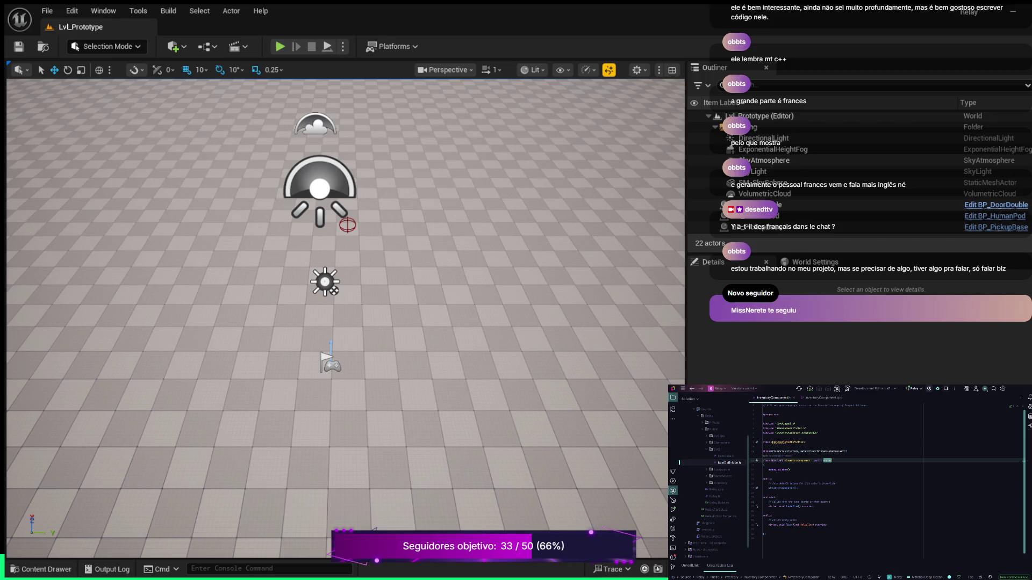
{"action": "scroll", "coordinate": [886, 472], "scroll_direction": "down", "scroll_amount": 1}
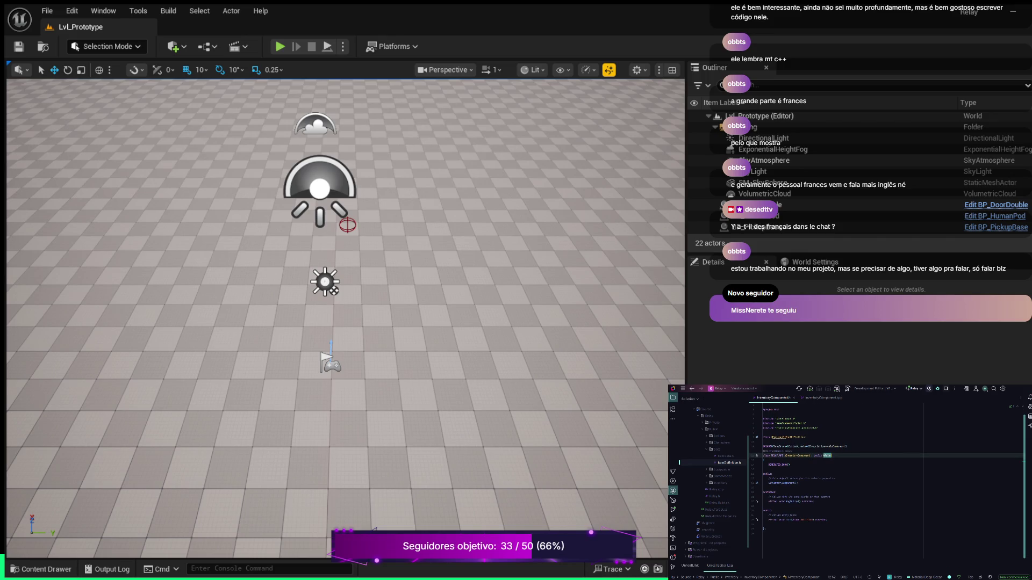
{"action": "key", "text": "Down"}
{"action": "key", "text": "Down"}
{"action": "key", "text": "Down"}
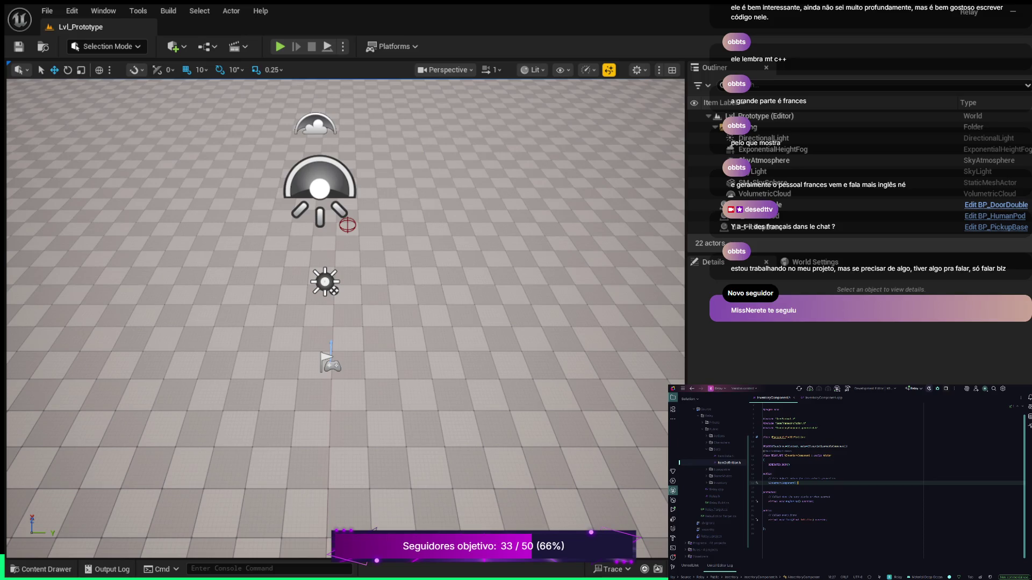
{"action": "key", "text": "Return"}
{"action": "key", "text": "Return"}
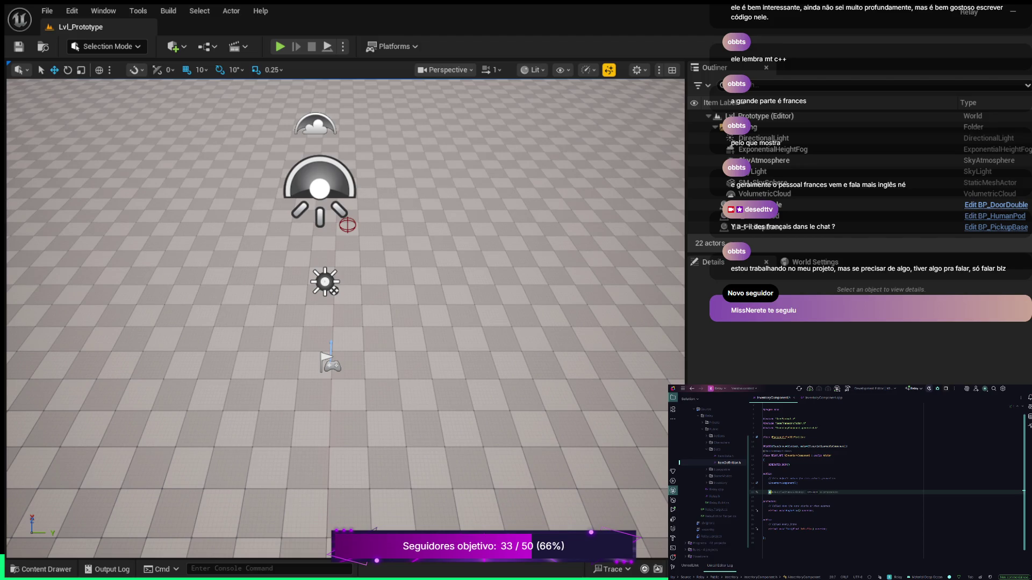
- Add a private section with a UPROPERTY(VisibleAnywhere, BlueprintReadOnly, Category) line
{"action": "type", "text": "private:"}
{"action": "type", "text": "Vis"}
{"action": "type", "text": "BlueprintReadOnly, "}
{"action": "type", "text": "Ca"}
{"action": "type", "text": "\"I"}
{"action": "key", "text": "Return"}
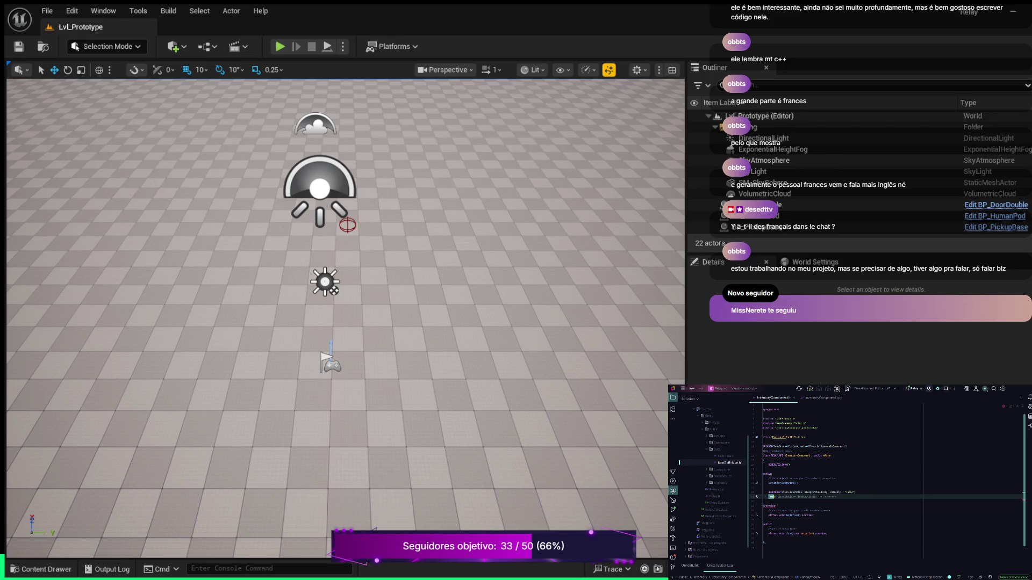
- Declare the TArray of item data named Inventory and add a comment line above it
{"action": "type", "text": "ray"}
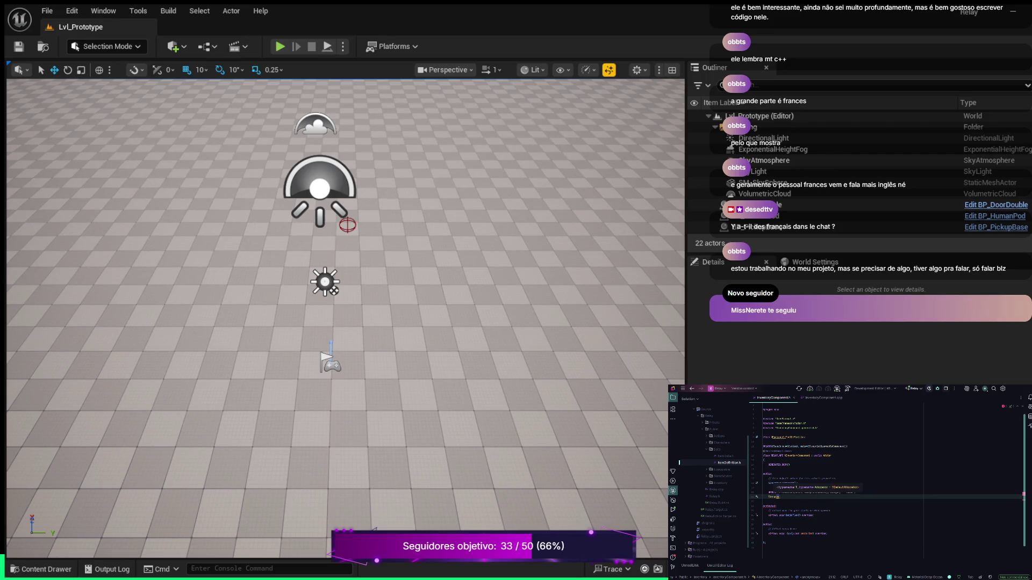
{"action": "type", "text": ",Item"}
{"action": "type", "text": "D"}
{"action": "key", "text": "BackSpace"}
{"action": "key", "text": "Tab"}
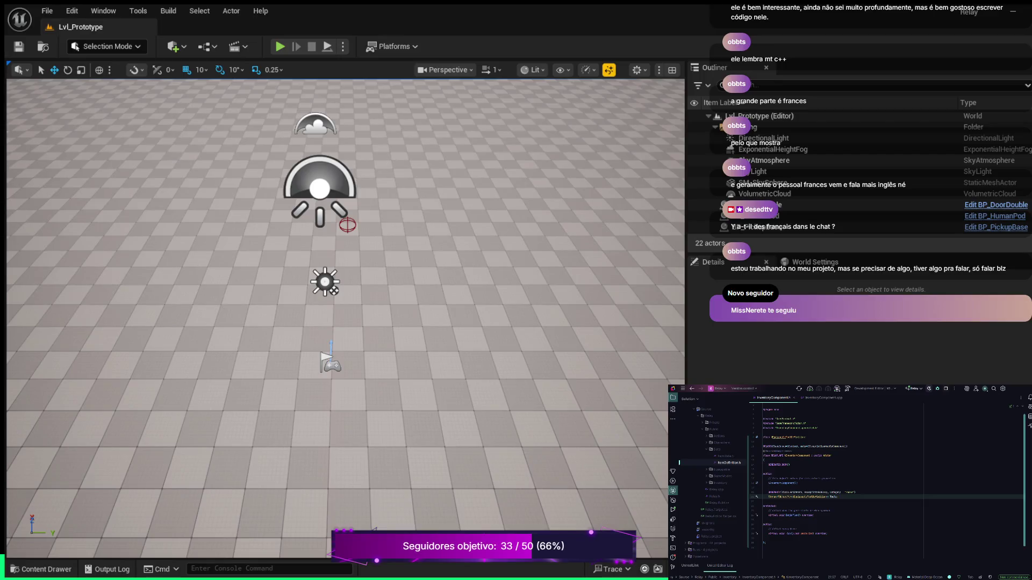
{"action": "key", "text": "Right"}
{"action": "key", "text": "Right"}
{"action": "key", "text": "Right"}
{"action": "type", "text": "Inventory"}
{"action": "key", "text": "ctrl+alt+Return"}
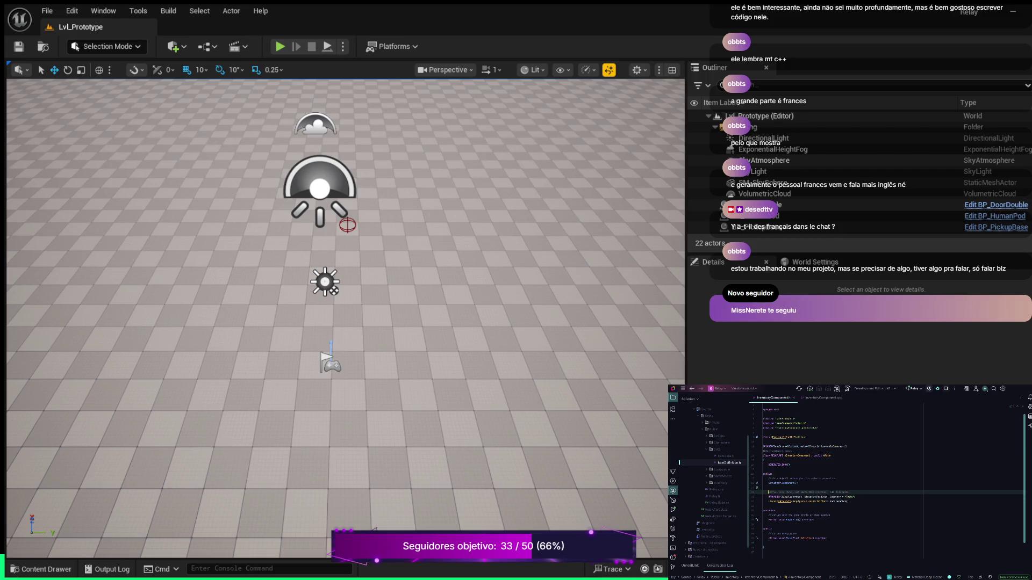
{"action": "key", "text": "Escape"}
{"action": "scroll", "coordinate": [887, 478], "scroll_direction": "down", "scroll_amount": 2}
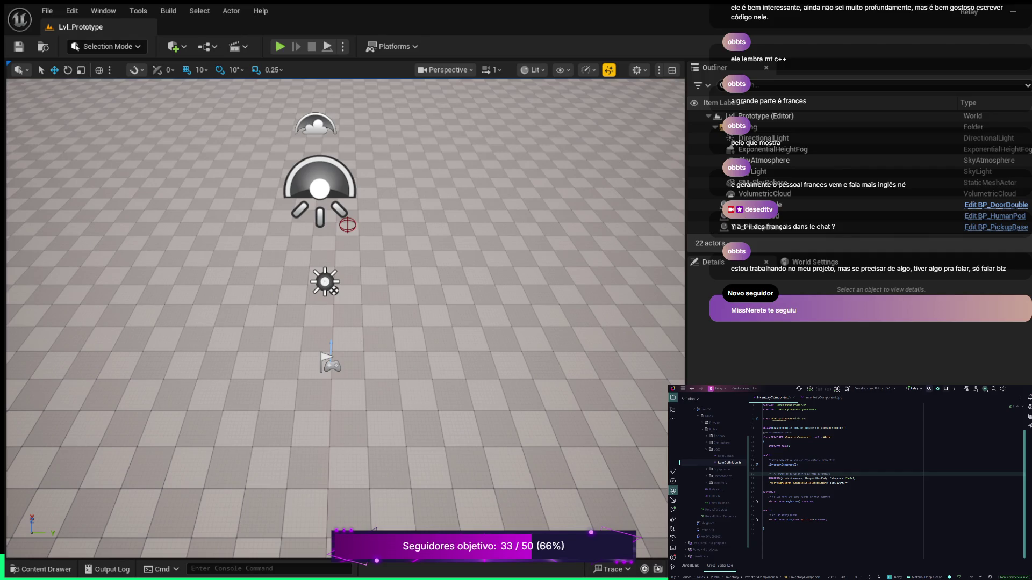
- Scroll MainCharacter.cpp up to show its includes and constructor code
{"action": "scroll", "coordinate": [887, 481], "scroll_direction": "up", "scroll_amount": 2}
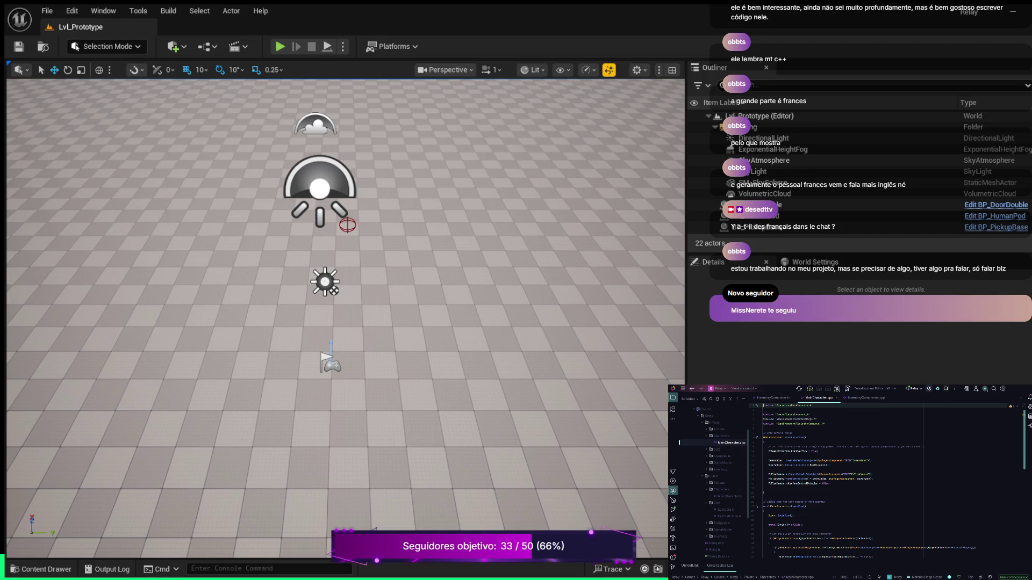
- Open MainCharacter.h from the Solution explorer and scroll up to its includes and forward declarations
{"action": "double_click", "coordinate": [729, 497]}
{"action": "scroll", "coordinate": [886, 484], "scroll_direction": "up", "scroll_amount": 5}
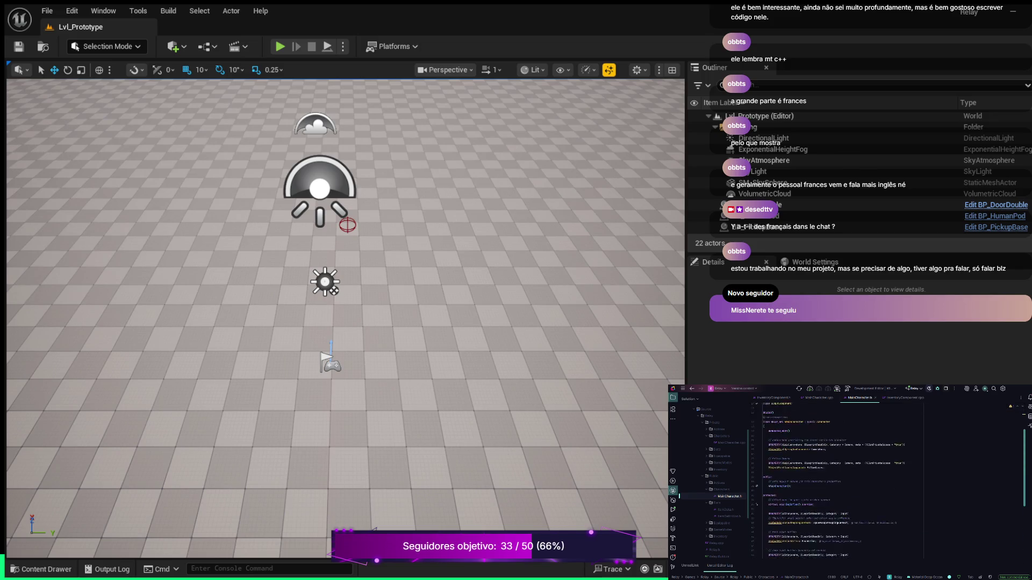
{"action": "scroll", "coordinate": [886, 483], "scroll_direction": "up", "scroll_amount": 3}
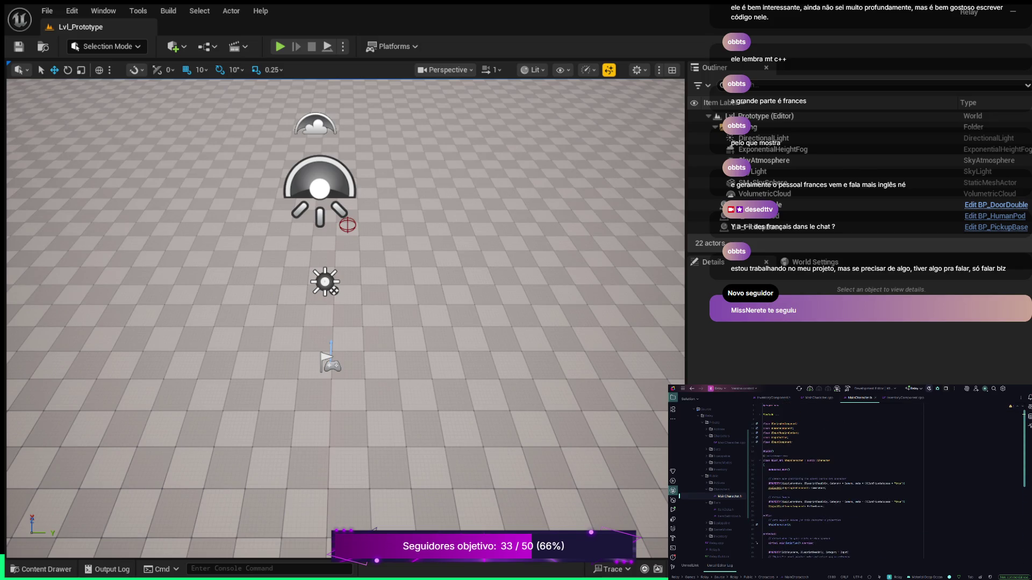
{"action": "scroll", "coordinate": [887, 483], "scroll_direction": "up", "scroll_amount": 3}
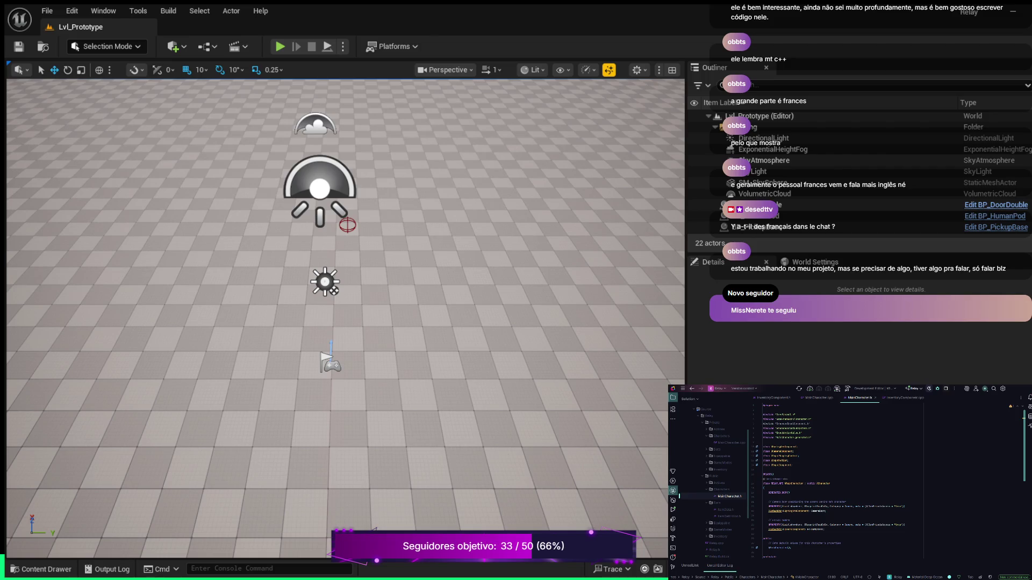
- Insert an inventory component forward declaration after class UPickupComponent;
{"action": "left_click", "coordinate": [792, 465]}
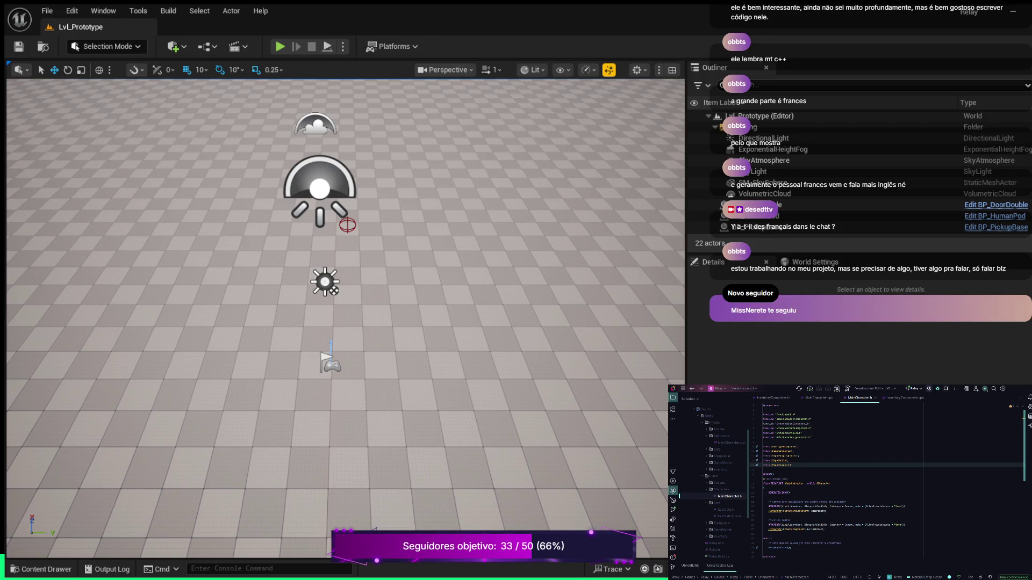
{"action": "key", "text": "Return"}
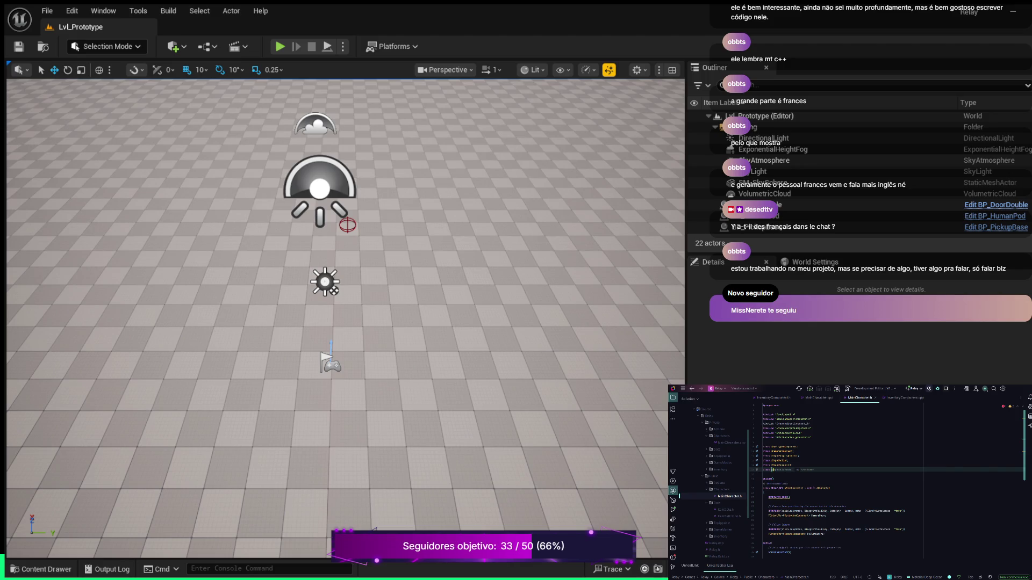
{"action": "type", "text": "nve"}
{"action": "key", "text": "Return"}
{"action": "type", "text": ";"}
- Add further class U… forward declaration lines via autocomplete, ending with InventoryComponent;
{"action": "key", "text": "Return"}
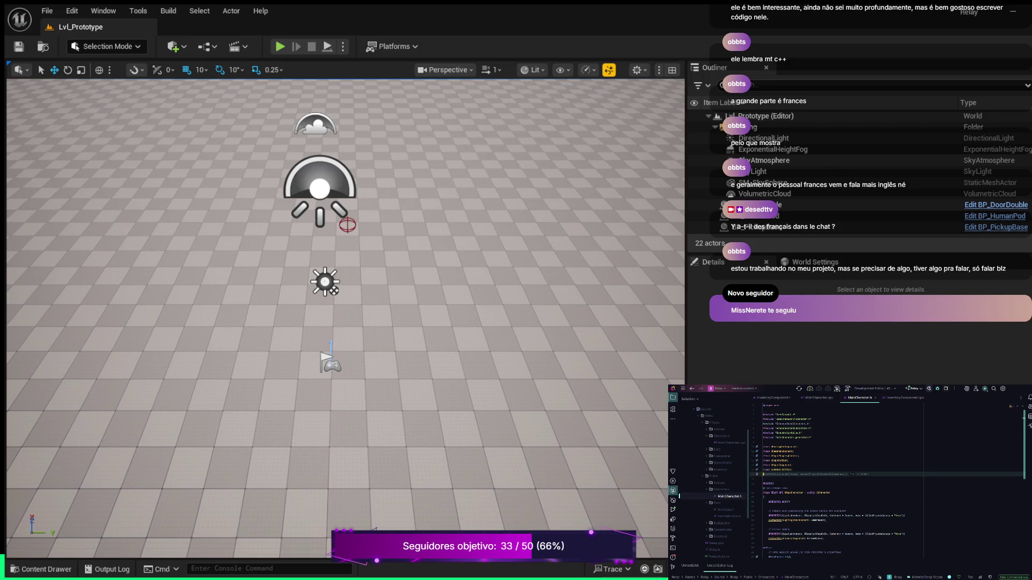
{"action": "type", "text": "class "}
{"action": "type", "text": "U"}
{"action": "key", "text": "Tab"}
{"action": "key", "text": "Return"}
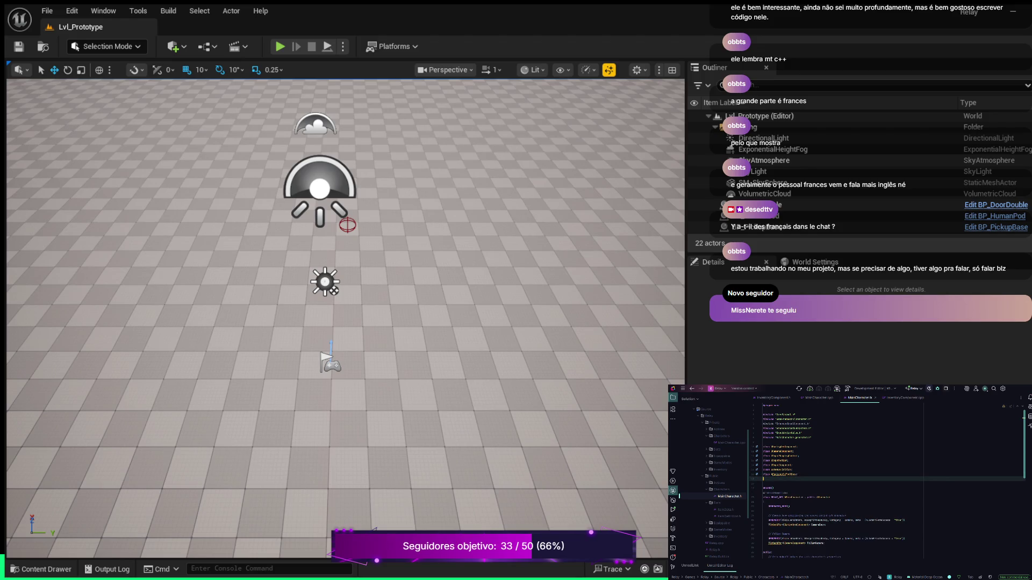
{"action": "type", "text": "class U"}
{"action": "key", "text": "Tab"}
{"action": "key", "text": "Return"}
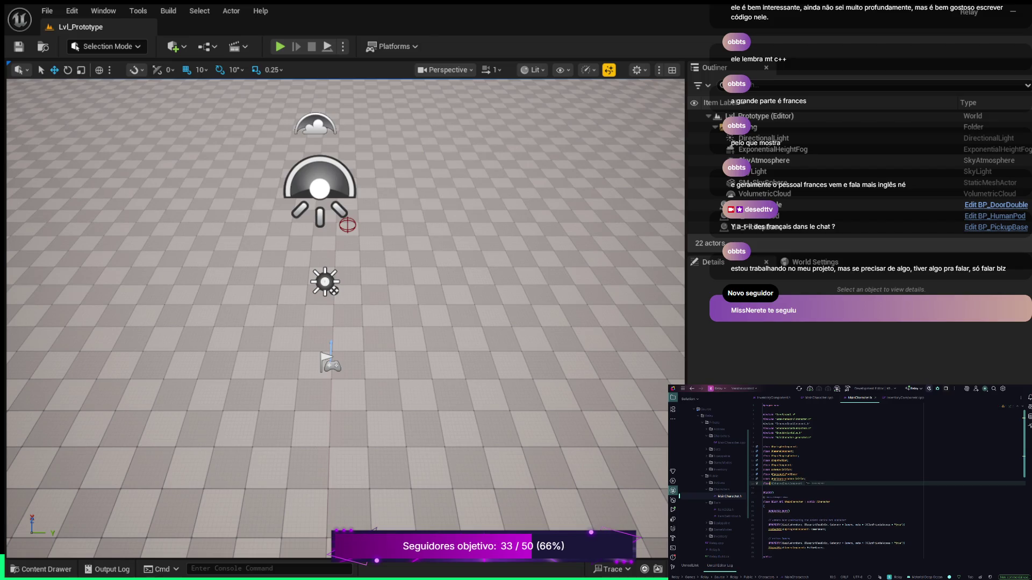
{"action": "type", "text": "U"}
{"action": "type", "text": "Inv"}
{"action": "key", "text": "BackSpace"}
{"action": "key", "text": "BackSpace"}
{"action": "type", "text": "Inventor"}
{"action": "type", "text": "yCom"}
{"action": "type", "text": "nent;"}
- In MainCharacter.cpp, open a new line below the fourth include and start an #include
{"action": "left_click", "coordinate": [818, 397]}
{"action": "left_click", "coordinate": [817, 419]}
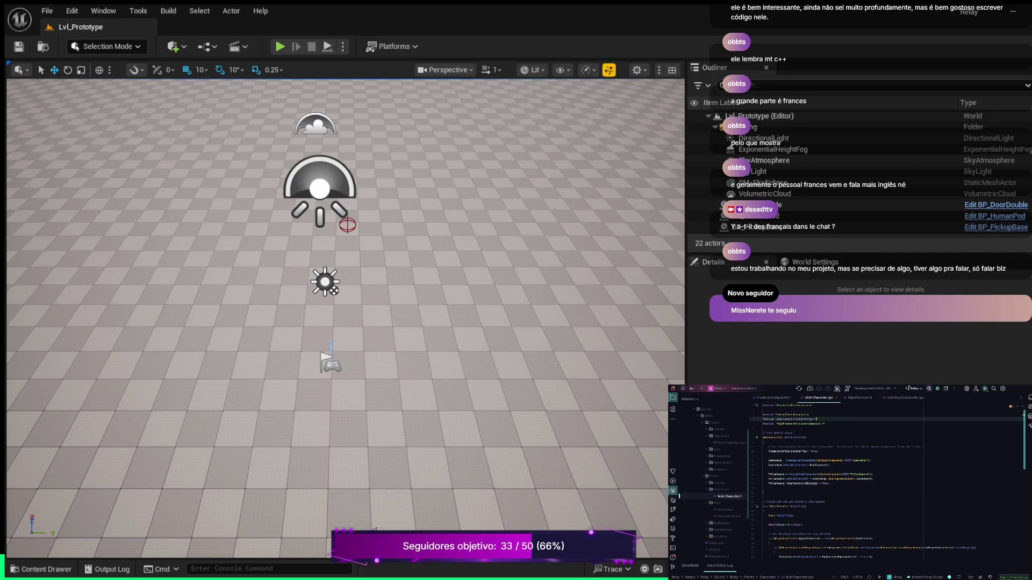
{"action": "left_click", "coordinate": [825, 424]}
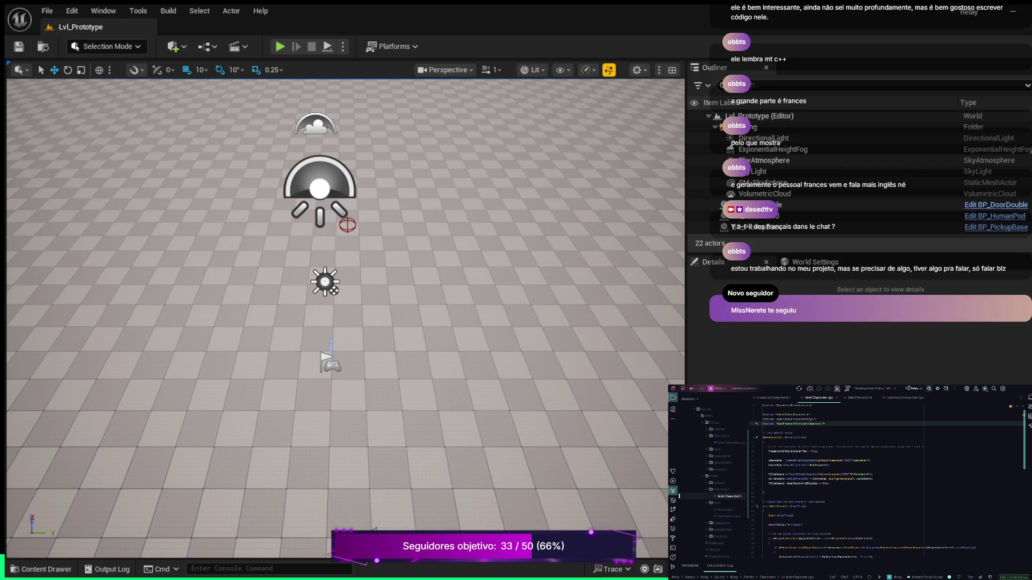
{"action": "key", "text": "Return"}
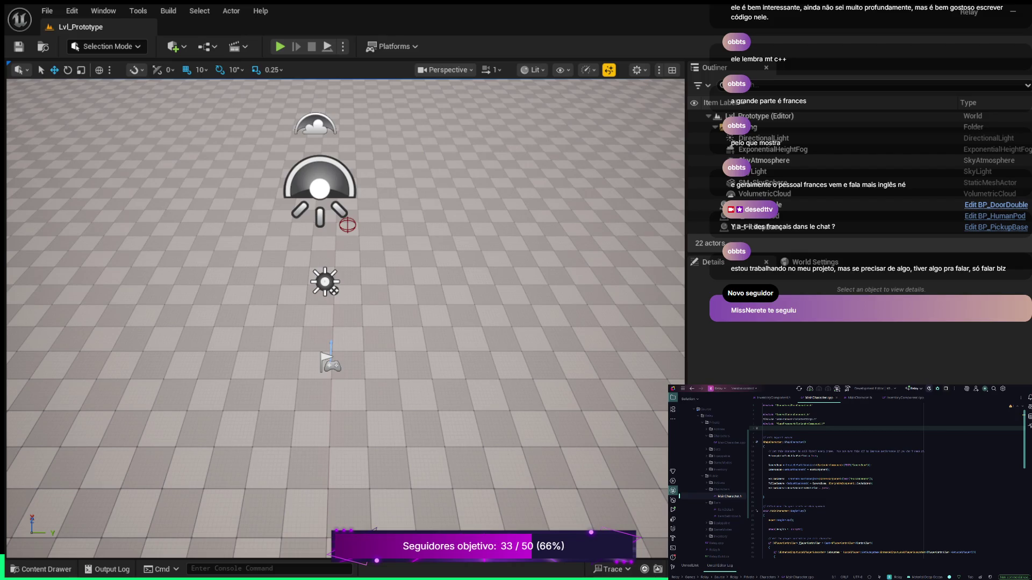
{"action": "type", "text": "ude"}
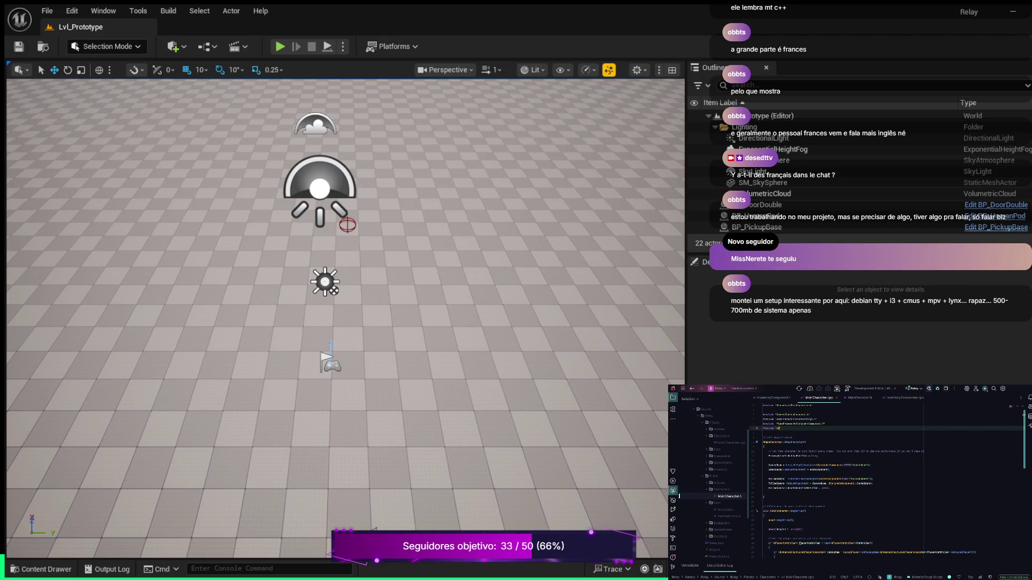
- Add #include lines for Inventory/InventoryComponent.h, the DoorLatch header and the Interactable header
{"action": "type", "text": "entory/"}
{"action": "key", "text": "Return"}
{"action": "key", "text": "Return"}
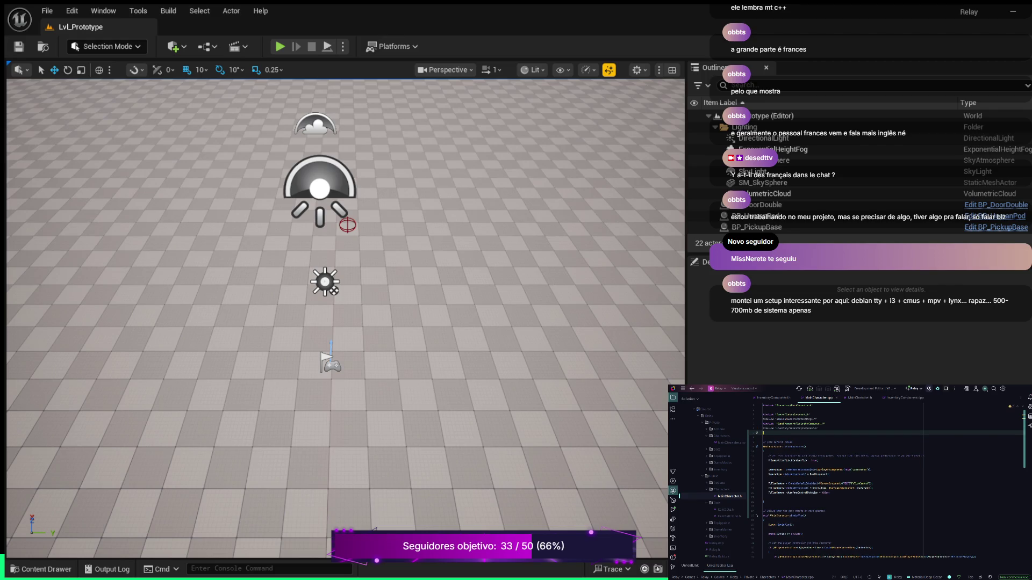
{"action": "type", "text": "#include"}
{"action": "type", "text": "Latch"}
{"action": "key", "text": "Return"}
{"action": "key", "text": "Return"}
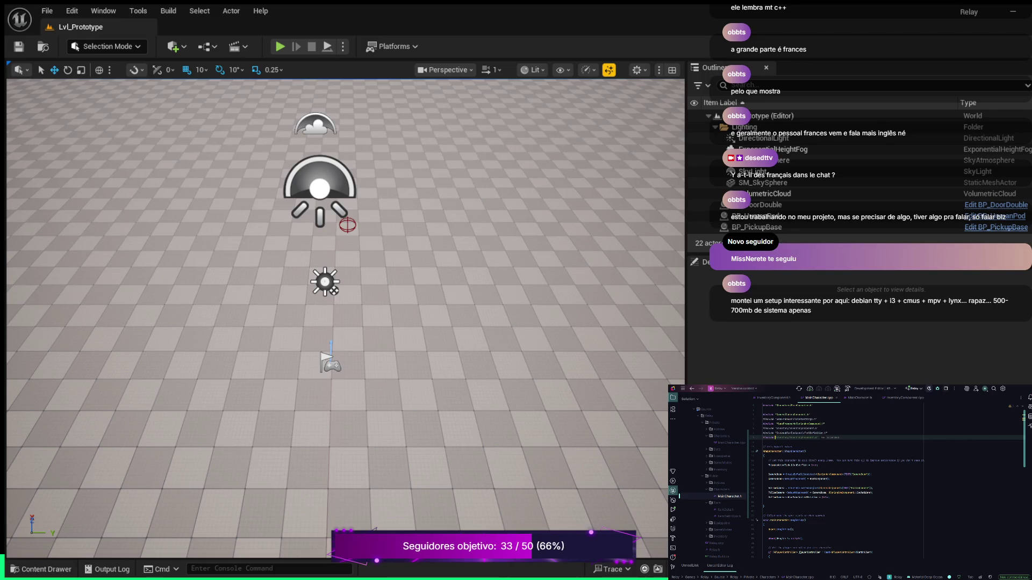
{"action": "key", "text": "Escape"}
{"action": "type", "text": "ractable"}
{"action": "key", "text": "Return"}
{"action": "left_click", "coordinate": [818, 428]}
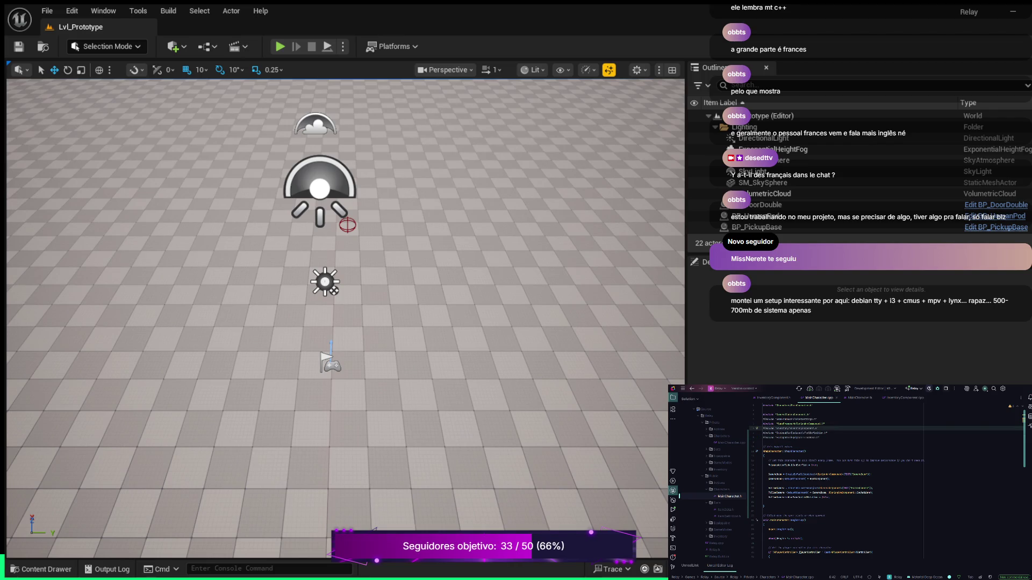
{"action": "key", "text": "ctrl+b"}
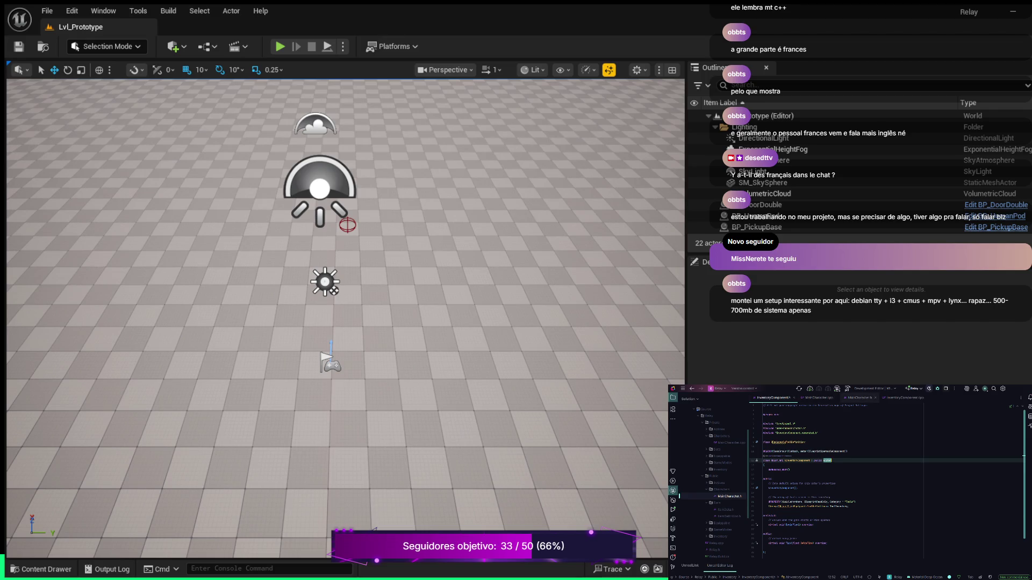
{"action": "key", "text": "ctrl+alt+Left"}
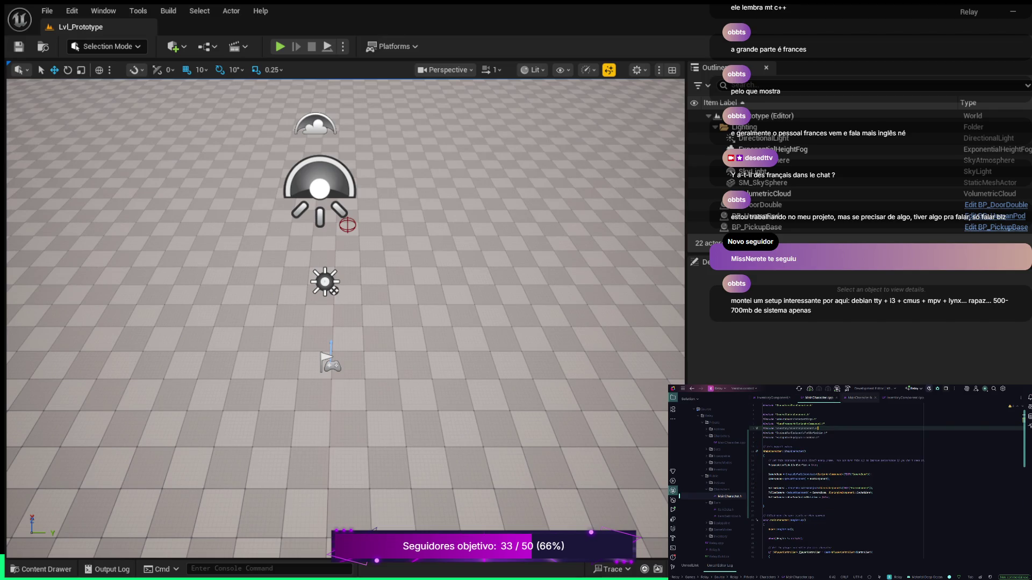
{"action": "key", "text": "ctrl+alt+Left"}
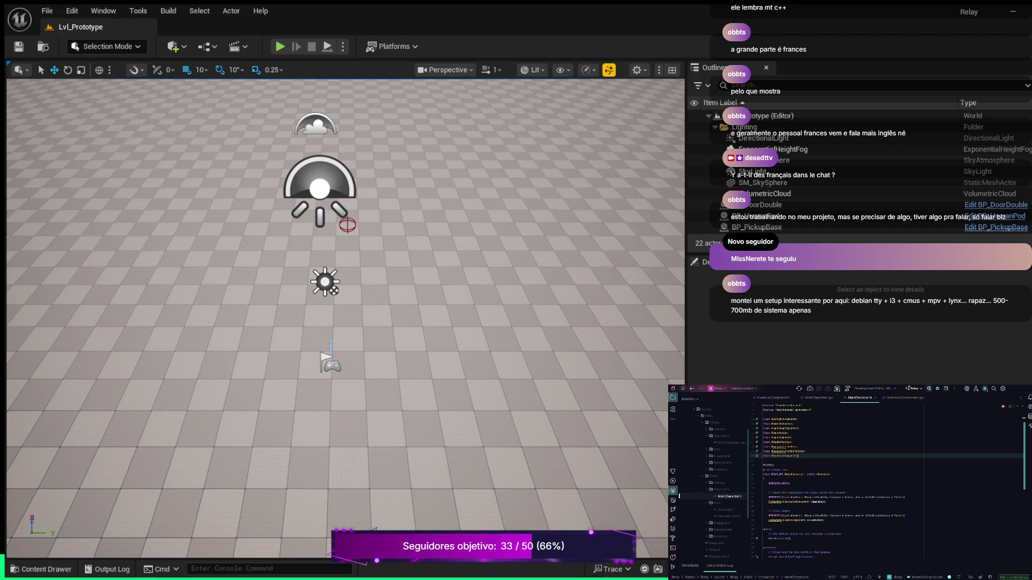
{"action": "scroll", "coordinate": [886, 484], "scroll_direction": "down", "scroll_amount": 1}
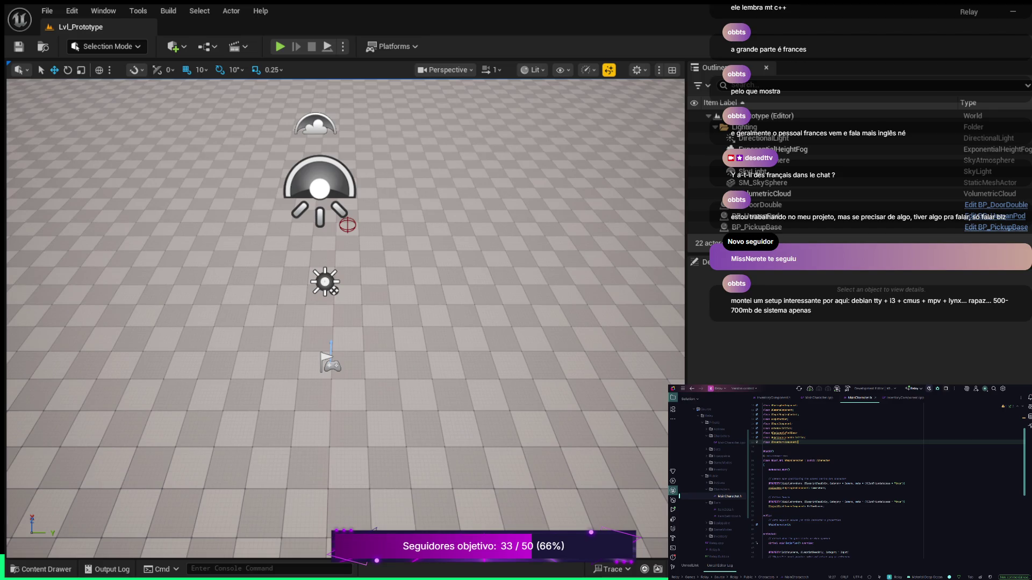
{"action": "scroll", "coordinate": [887, 481], "scroll_direction": "down", "scroll_amount": 4}
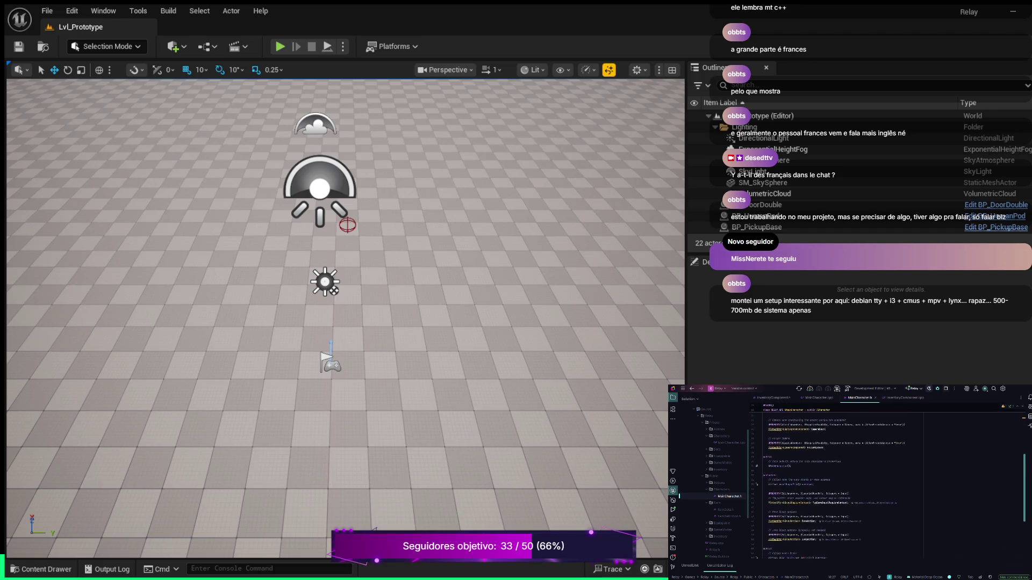
{"action": "scroll", "coordinate": [887, 484], "scroll_direction": "down", "scroll_amount": 2}
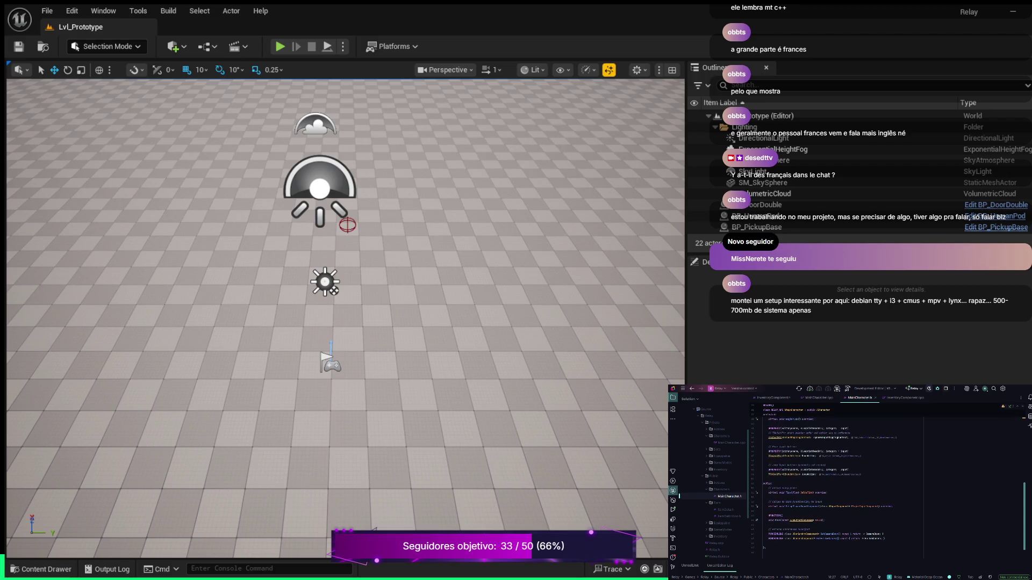
{"action": "scroll", "coordinate": [887, 484], "scroll_direction": "up", "scroll_amount": 3}
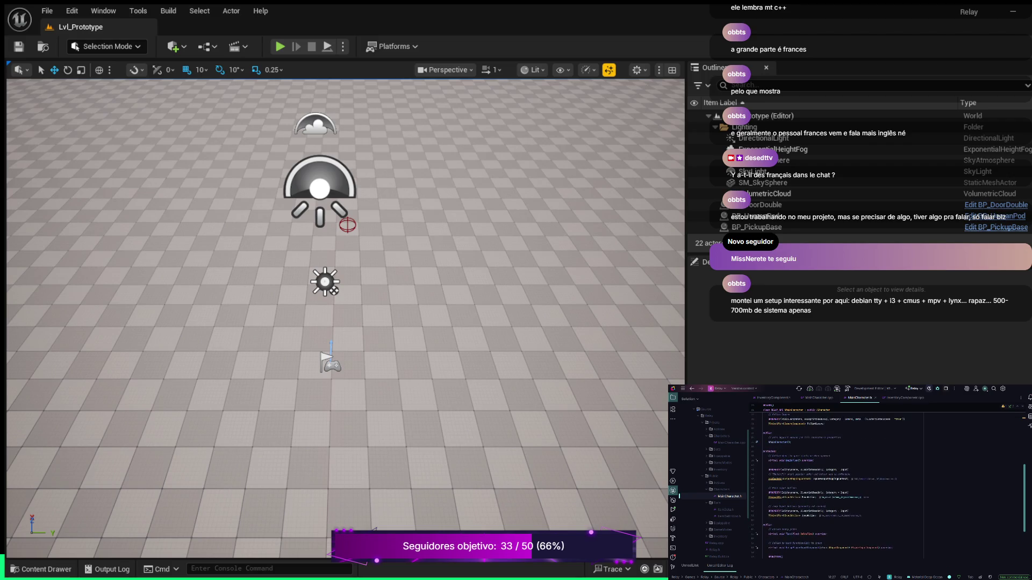
{"action": "scroll", "coordinate": [887, 483], "scroll_direction": "down", "scroll_amount": 2}
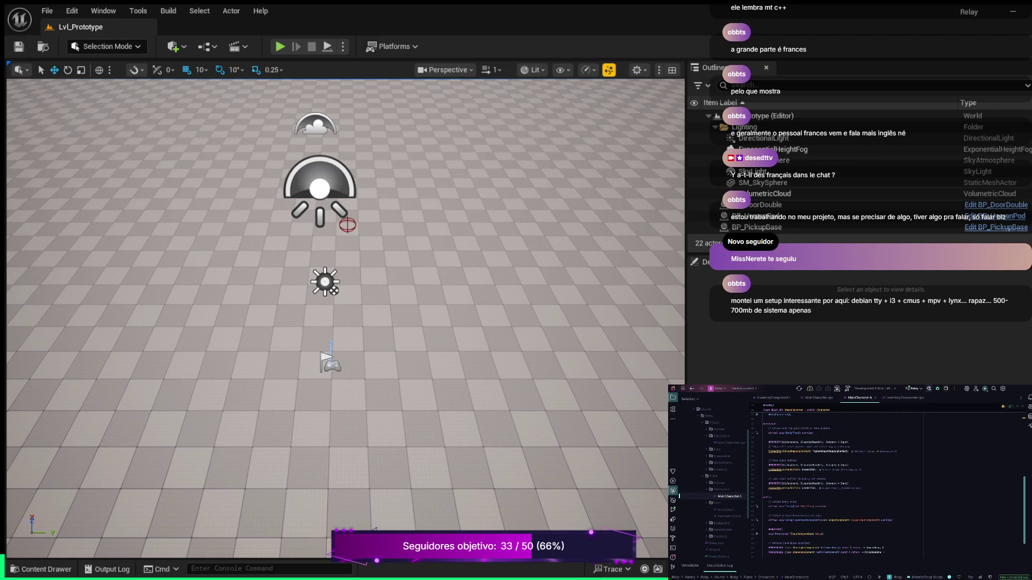
{"action": "scroll", "coordinate": [887, 484], "scroll_direction": "up", "scroll_amount": 2}
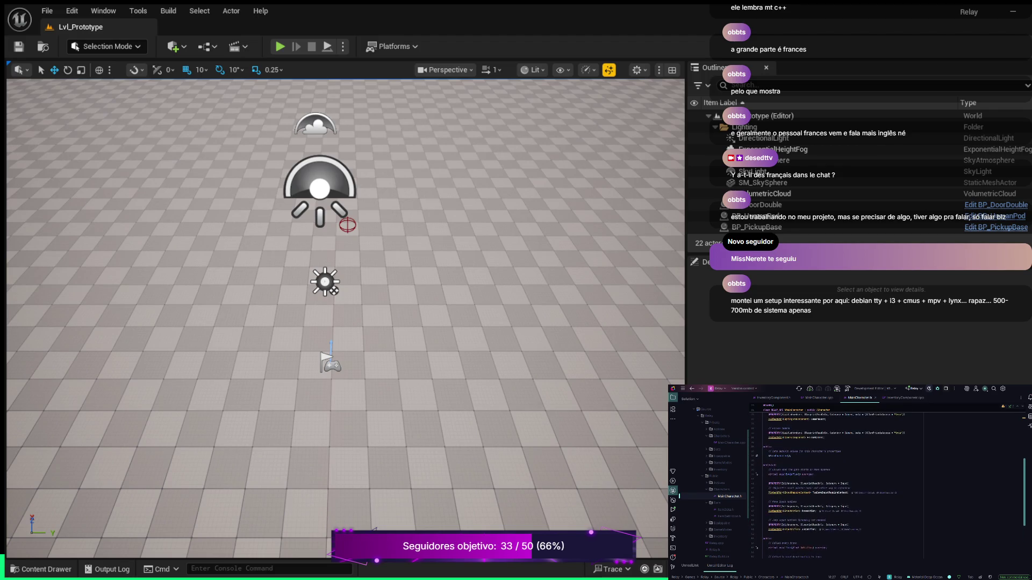
{"action": "scroll", "coordinate": [886, 484], "scroll_direction": "up", "scroll_amount": 2}
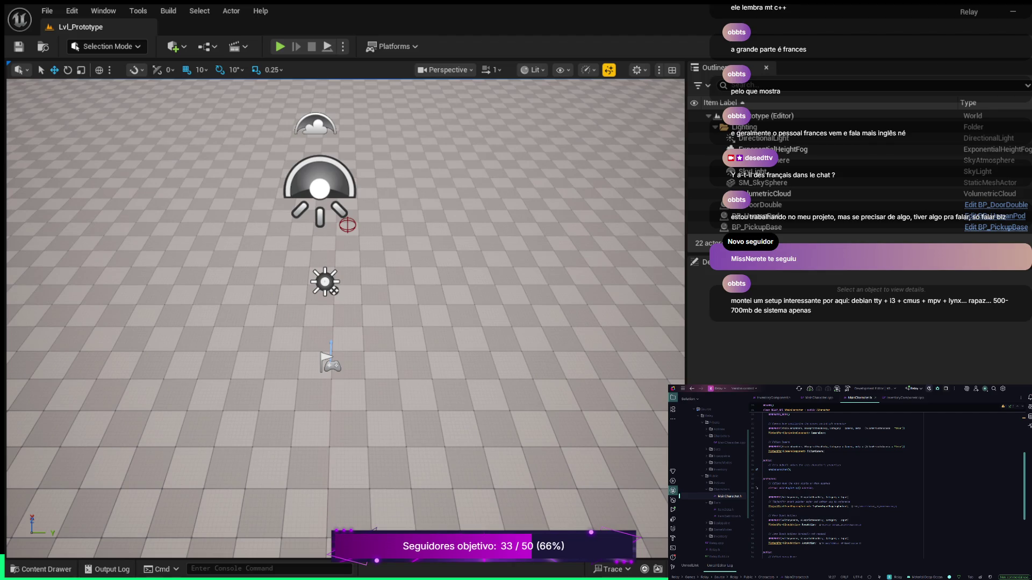
{"action": "left_click", "coordinate": [791, 469]}
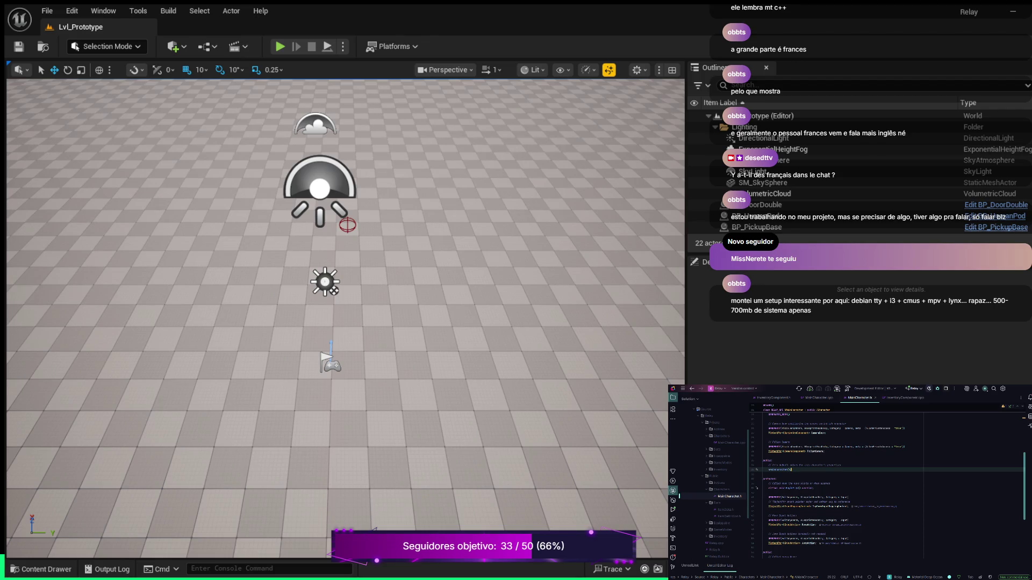
- Add an Inventory component comment, UPROPERTY(VisibleAnywhere, Category) and UInventoryComponent* InventoryComponent in MainCharacter.h
{"action": "key", "text": "Return"}
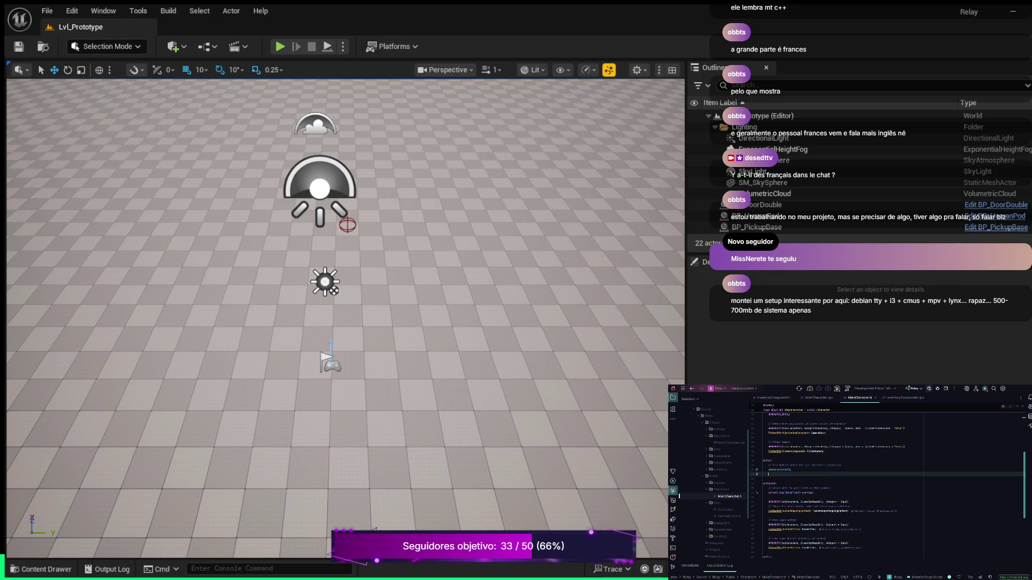
{"action": "key", "text": "Return"}
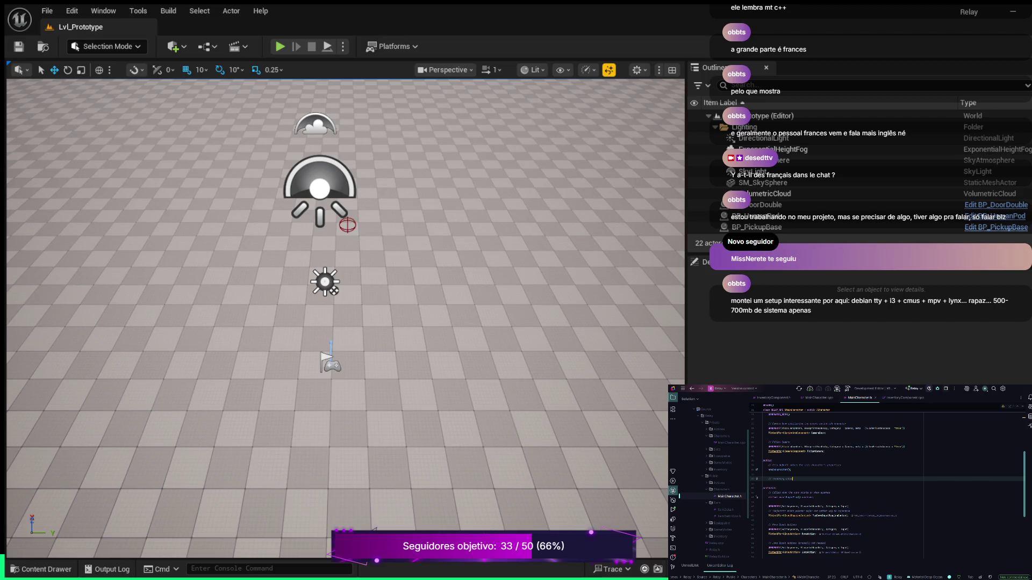
{"action": "key", "text": "Return"}
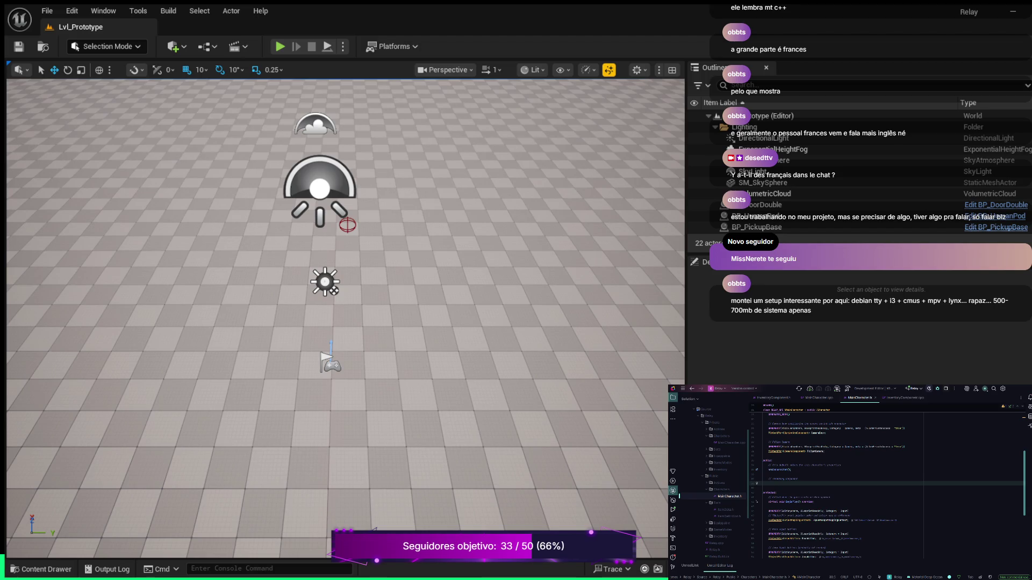
{"action": "type", "text": "UPROPERTY("}
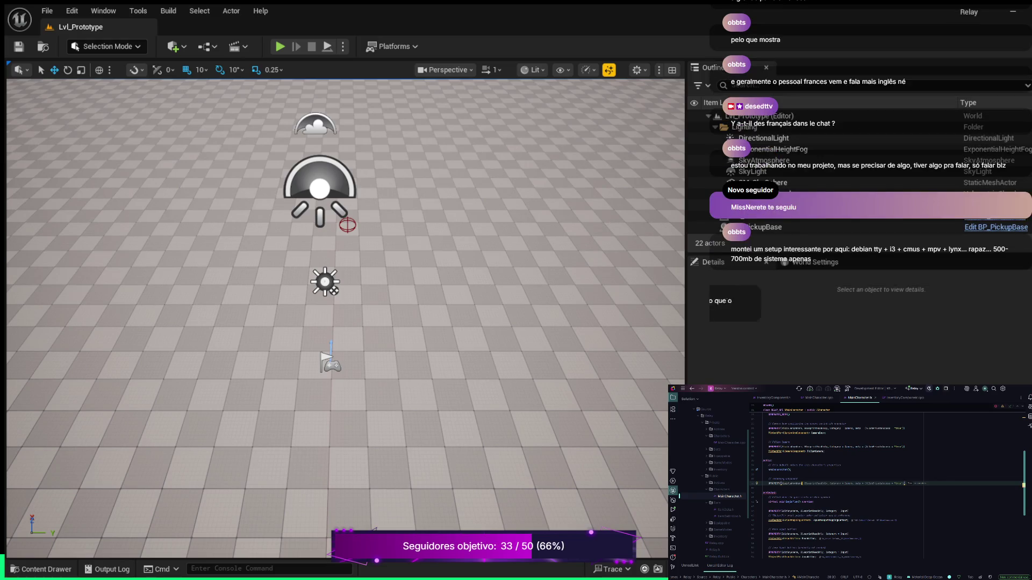
{"action": "type", "text": "B"}
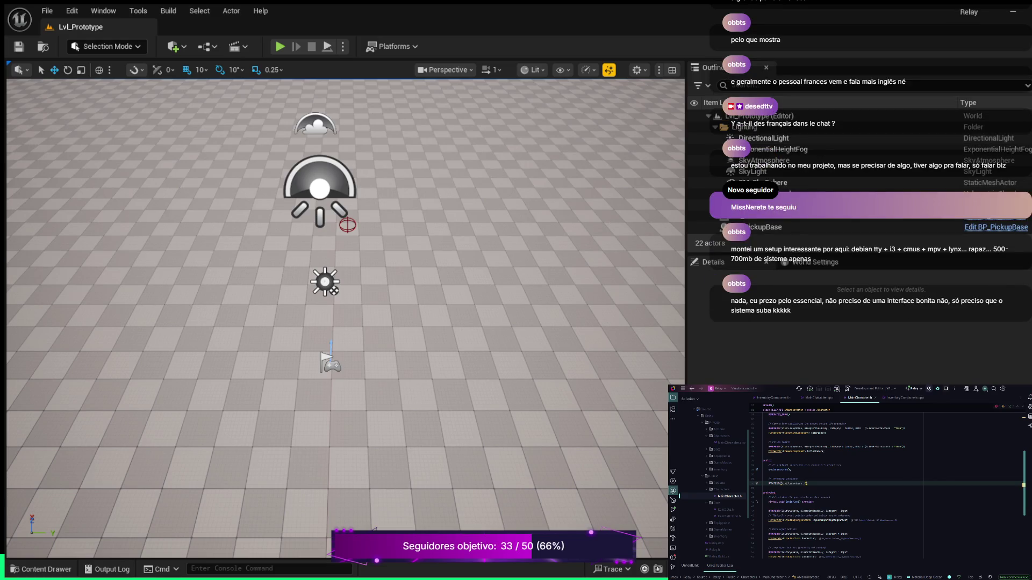
{"action": "type", "text": "ategory"}
{"action": "key", "text": "Return"}
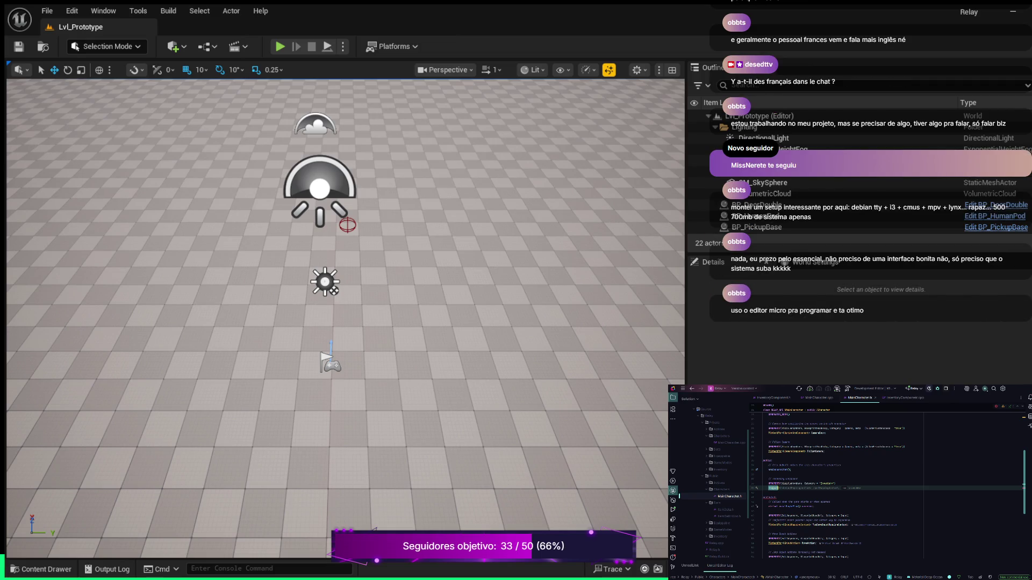
{"action": "type", "text": "ntory"}
{"action": "type", "text": "omponent* InventoryComponent"}
{"action": "key", "text": "Tab"}
- Check the includes in MainCharacter.h, then switch to the InventoryComponent.cpp source file
{"action": "scroll", "coordinate": [886, 484], "scroll_direction": "up", "scroll_amount": 5}
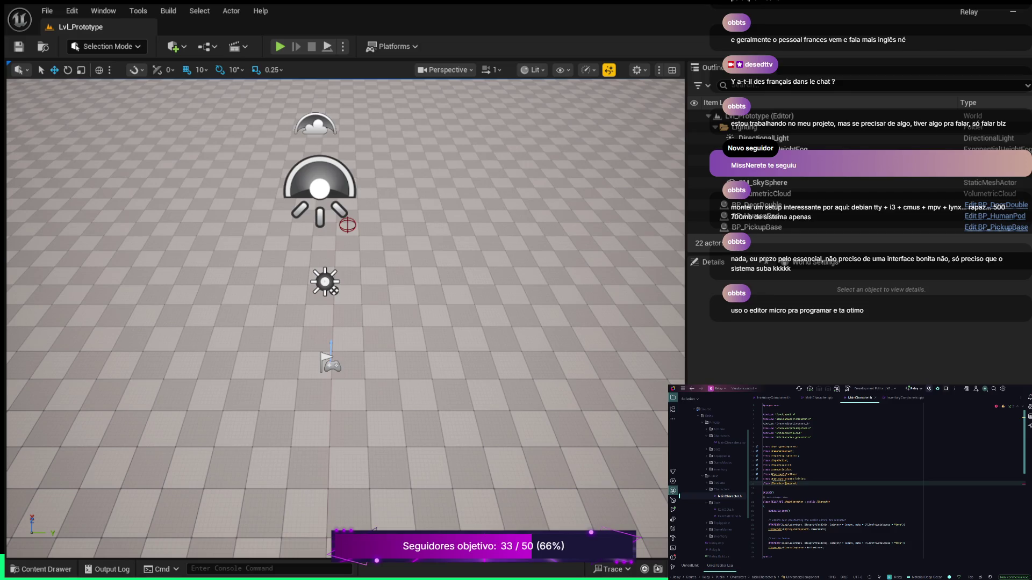
{"action": "scroll", "coordinate": [887, 484], "scroll_direction": "down", "scroll_amount": 5}
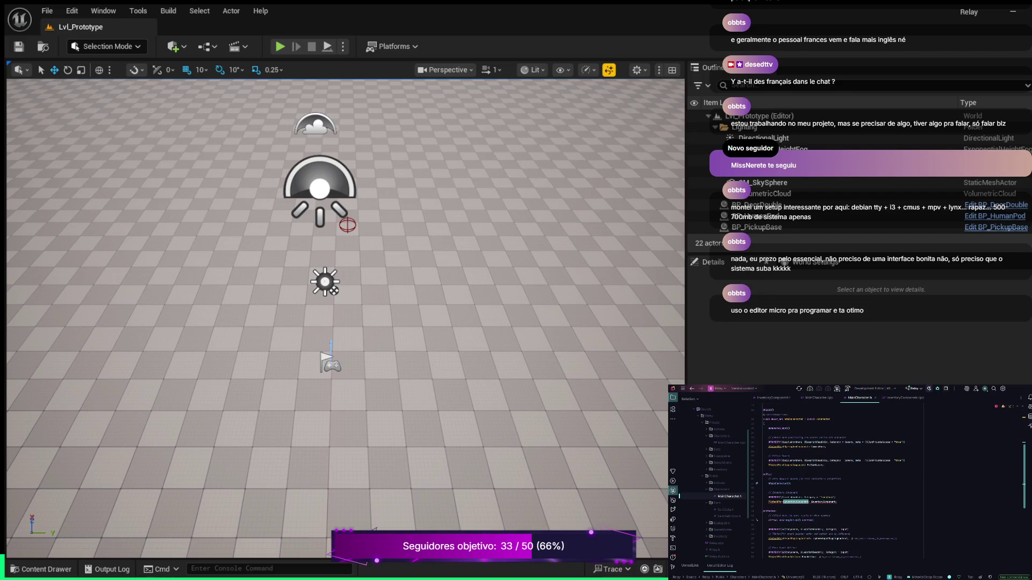
{"action": "left_click", "coordinate": [836, 502]}
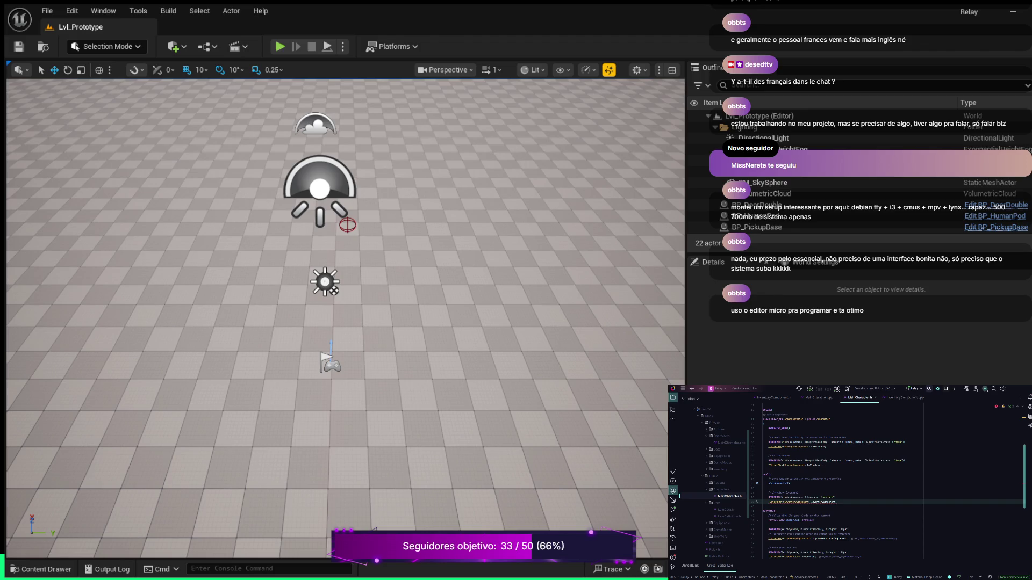
{"action": "left_click", "coordinate": [905, 397]}
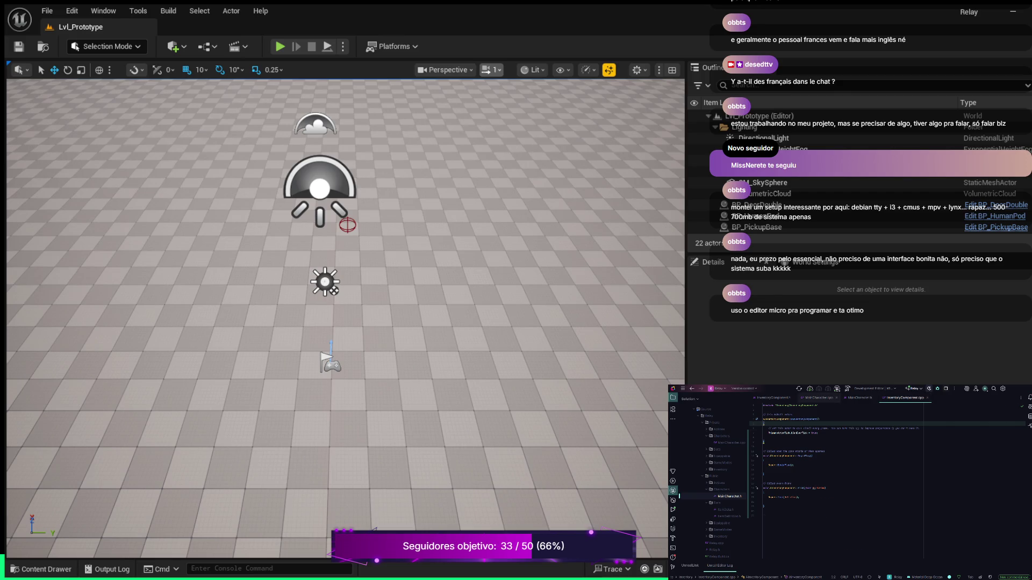
- Switch back to the MainCharacter.cpp source file with its includes and constructor
{"action": "left_click", "coordinate": [818, 398]}
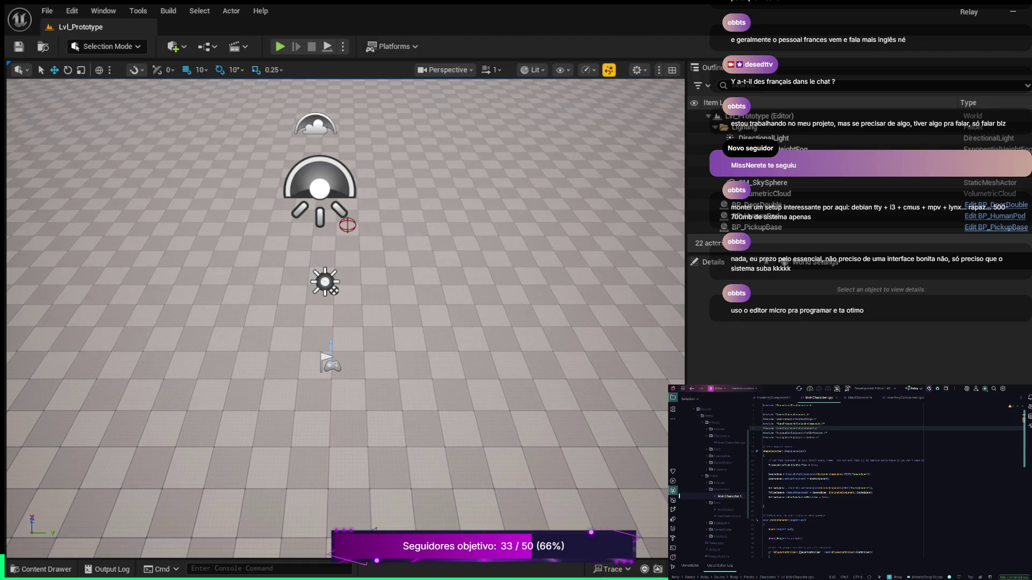
- Open BP_MainCharacter from the Blueprints folder and show its Viewport with a wider Components panel
{"action": "left_click", "coordinate": [41, 569]}
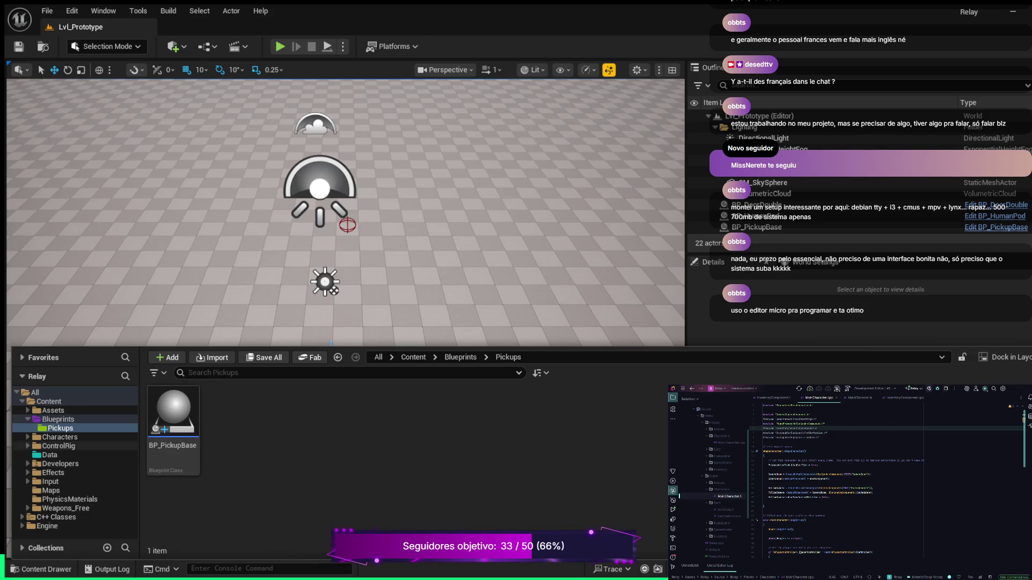
{"action": "left_click", "coordinate": [58, 419]}
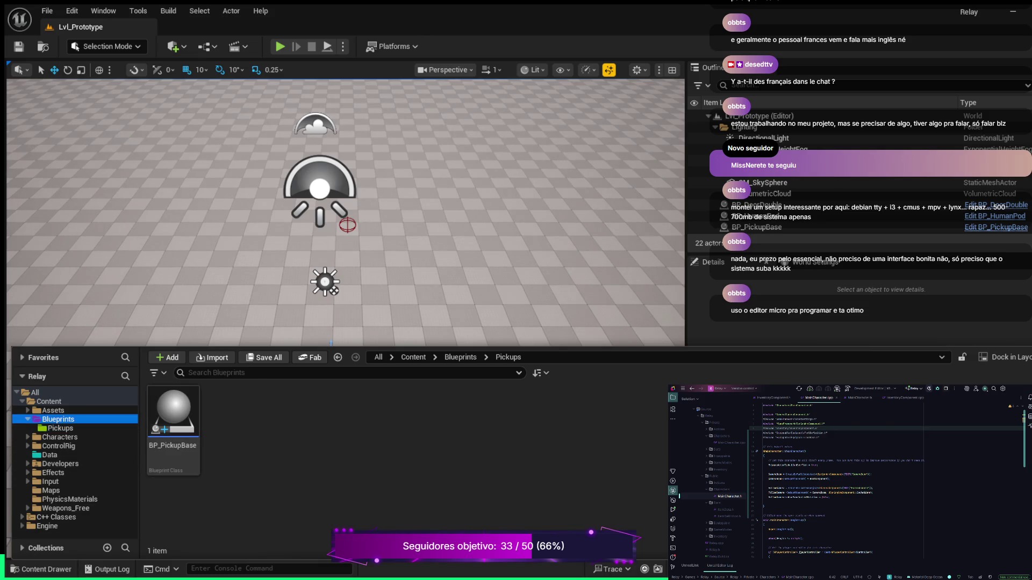
{"action": "double_click", "coordinate": [231, 425]}
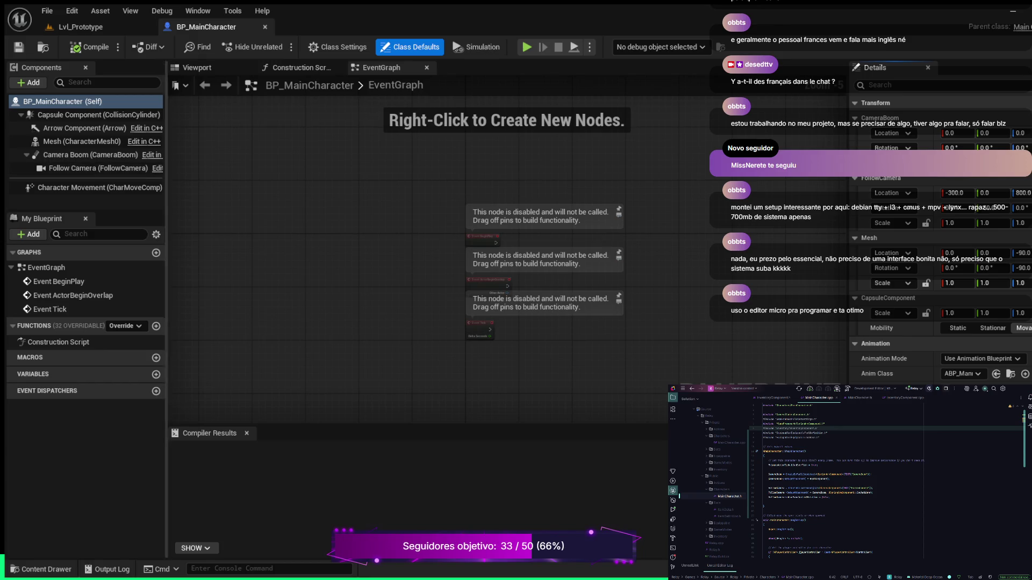
{"action": "left_click", "coordinate": [197, 68]}
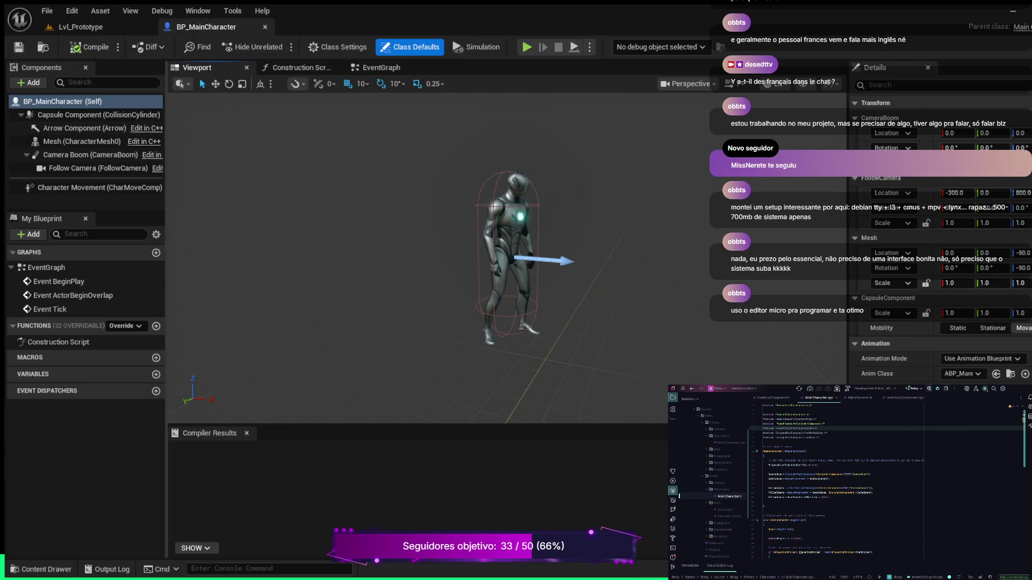
{"action": "left_click_drag", "start_coordinate": [166, 301], "coordinate": [240, 301]}
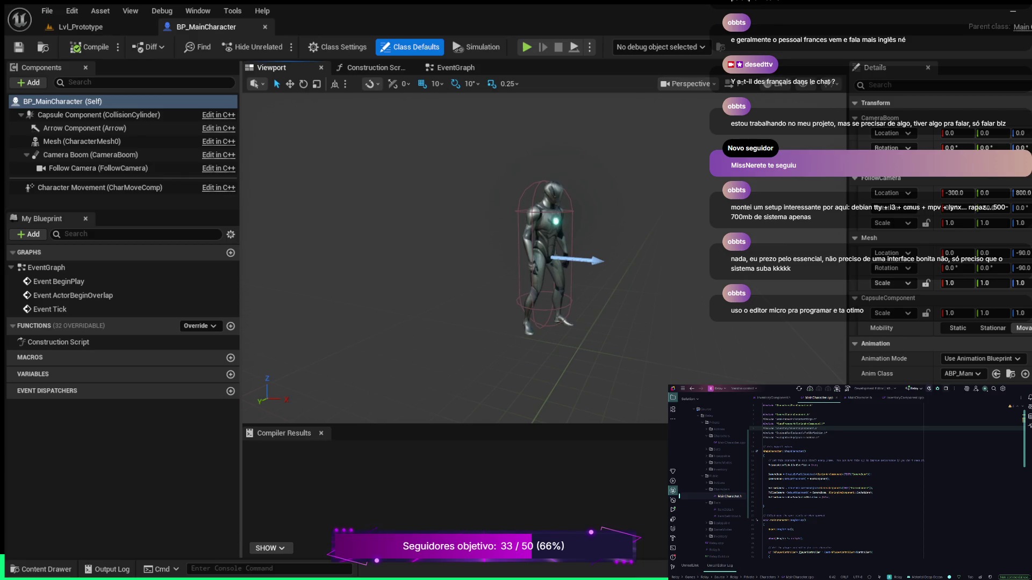
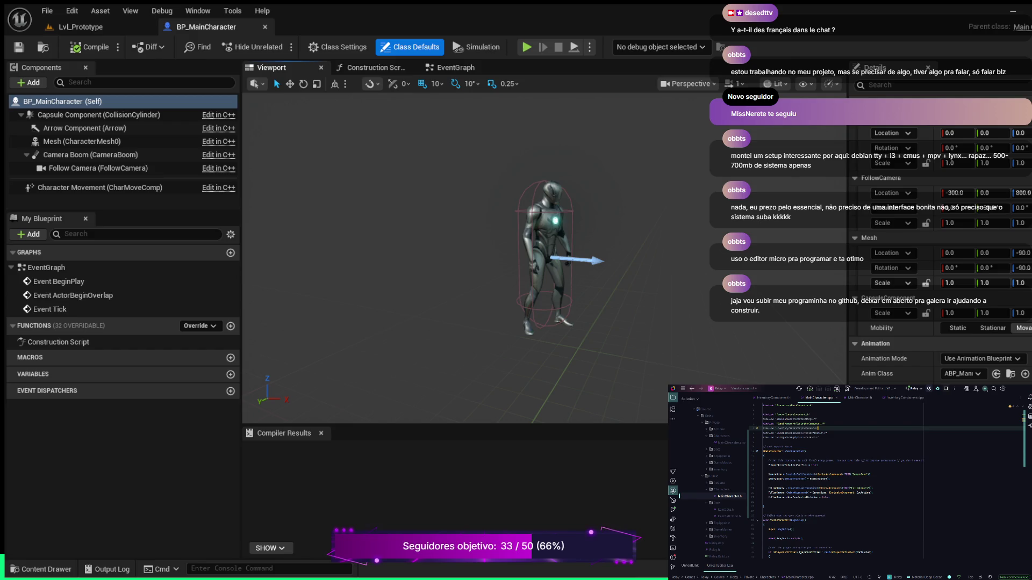
- Check MainCharacter.h, return to MainCharacter.cpp, then close and reopen the InventoryComponent.h declaration
{"action": "key", "text": "ctrl+Tab"}
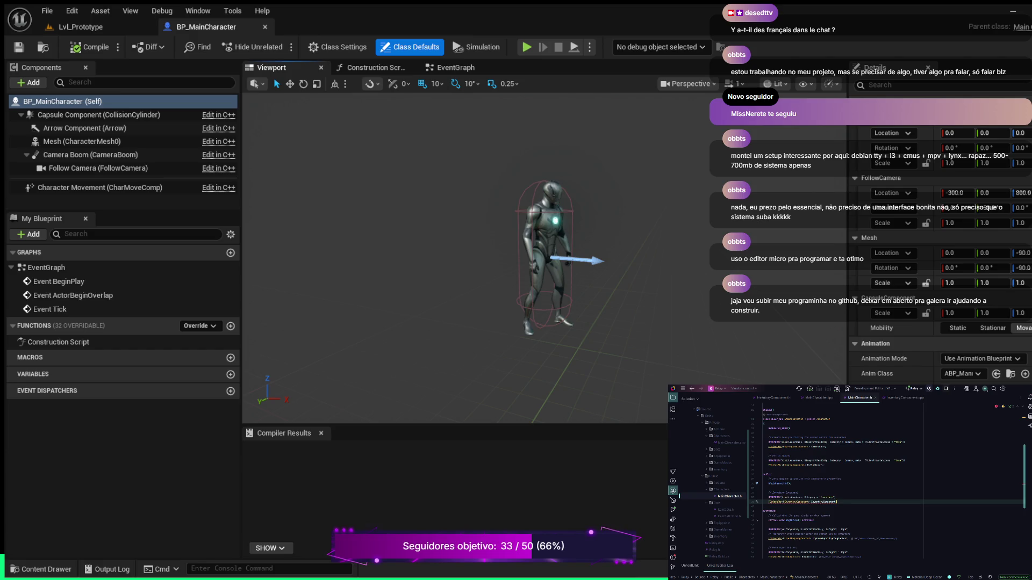
{"action": "key", "text": "ctrl+Tab"}
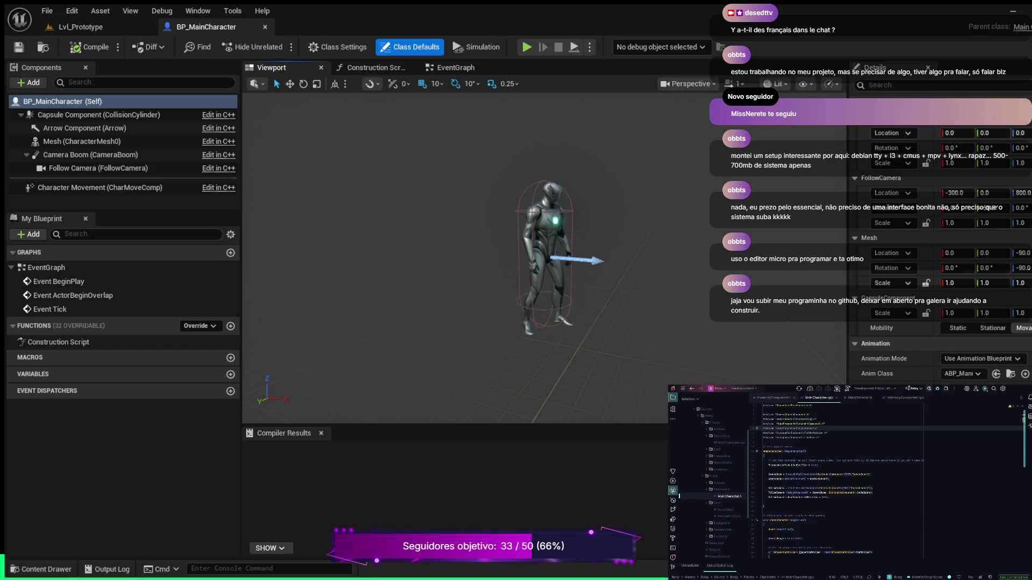
{"action": "key", "text": "ctrl+F4"}
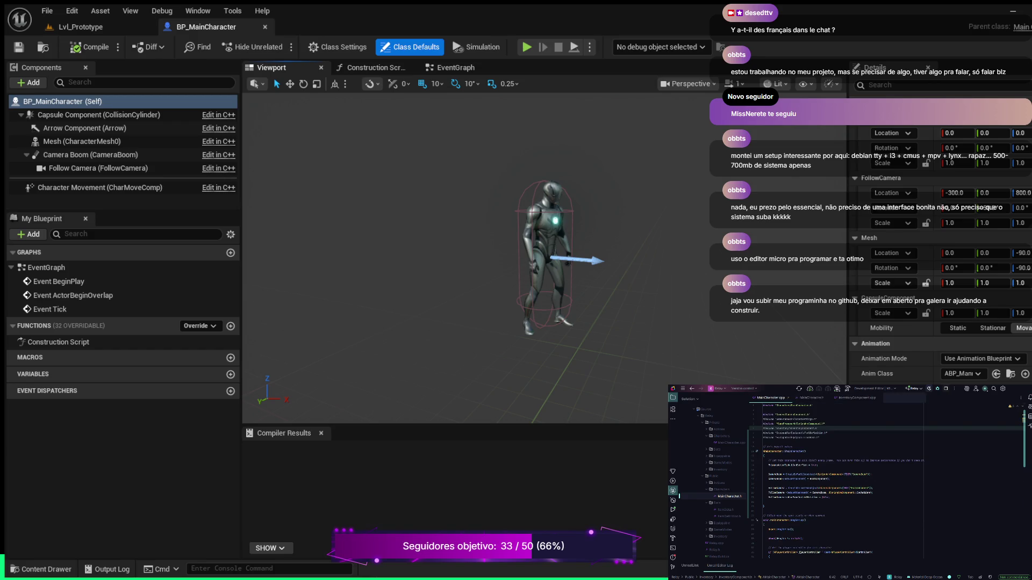
{"action": "key", "text": "ctrl+b"}
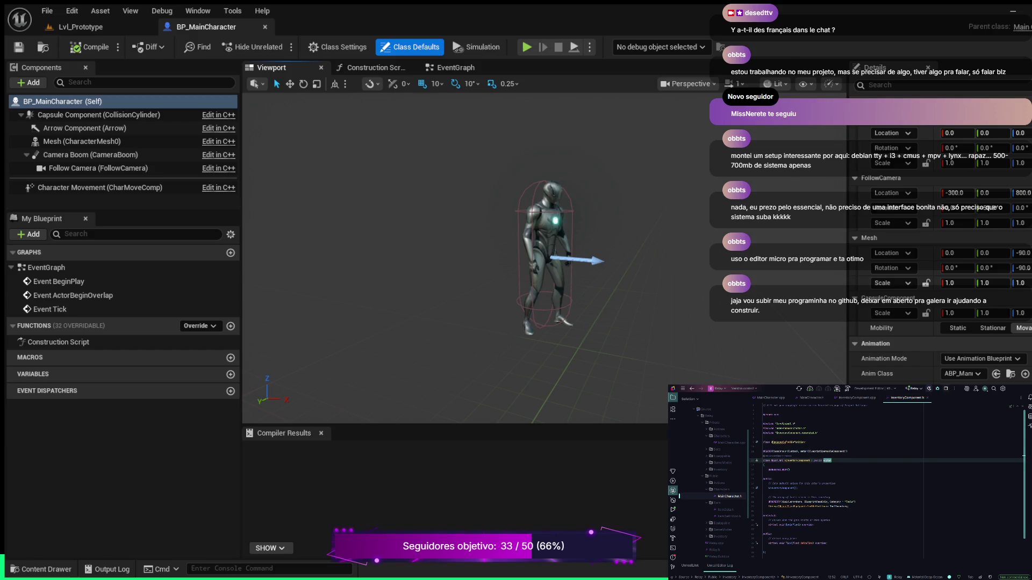